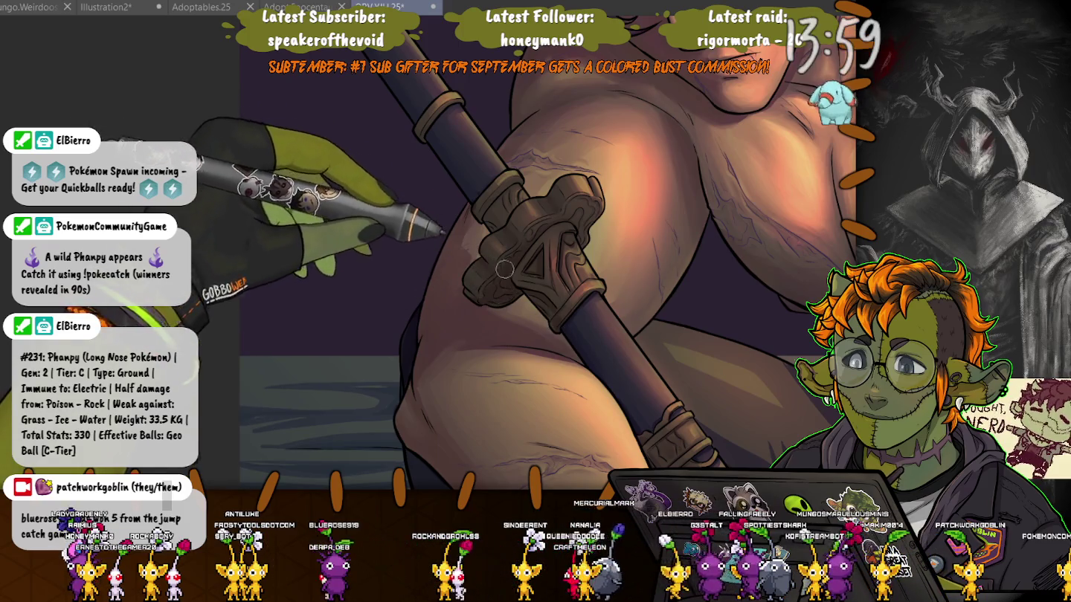
- Pan the canvas up to the scarred face and the carved top of the staff
drag(485, 219, 558, 390)
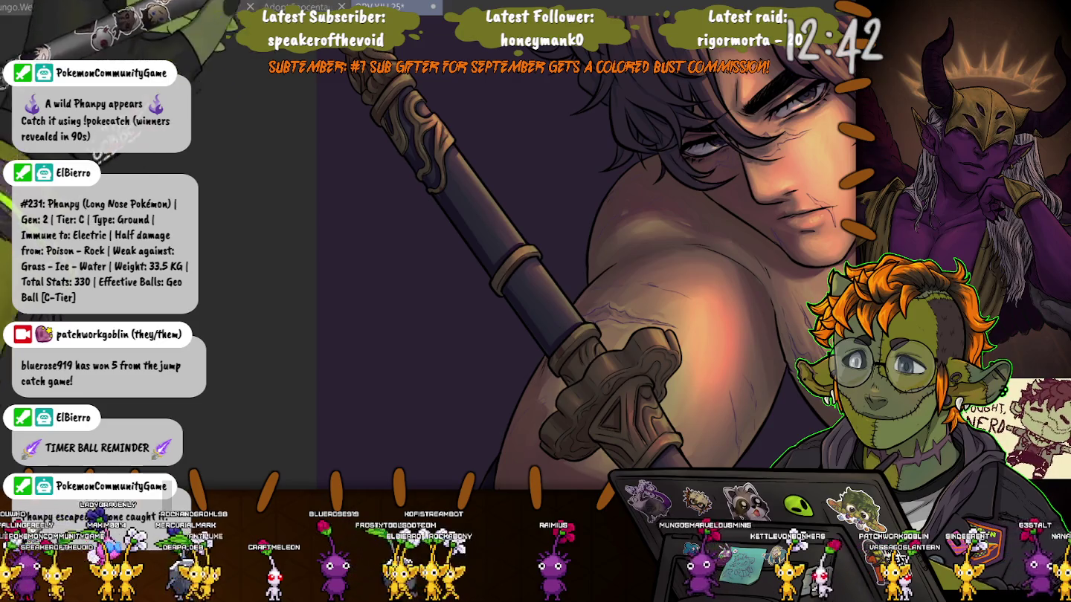
- Move the view from the face down to the torso and the staff's carved guard
scroll(362, 74, up, 3)
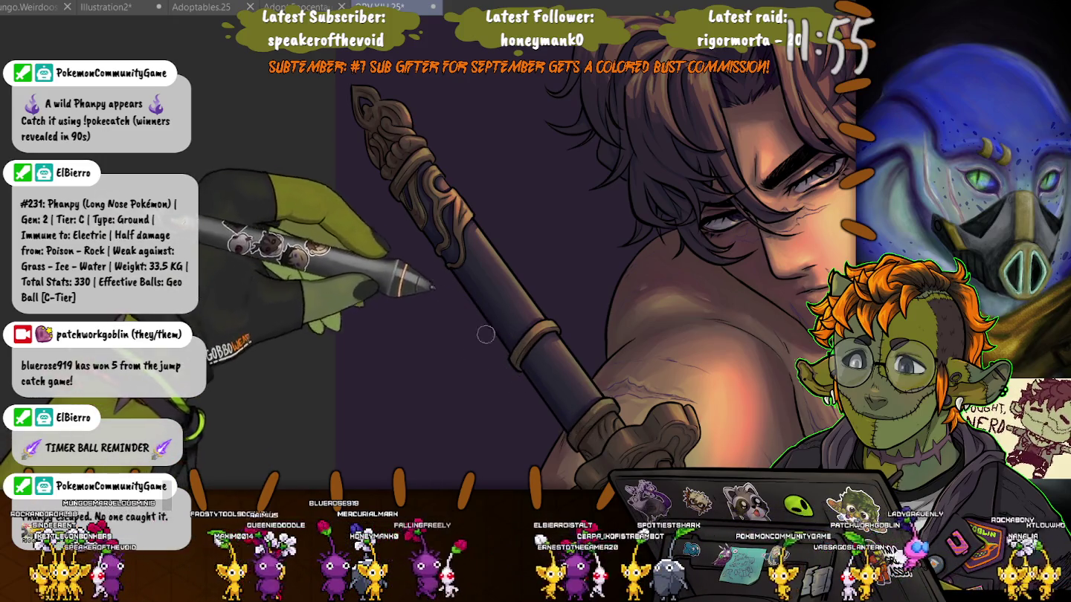
scroll(540, 268, down, 5)
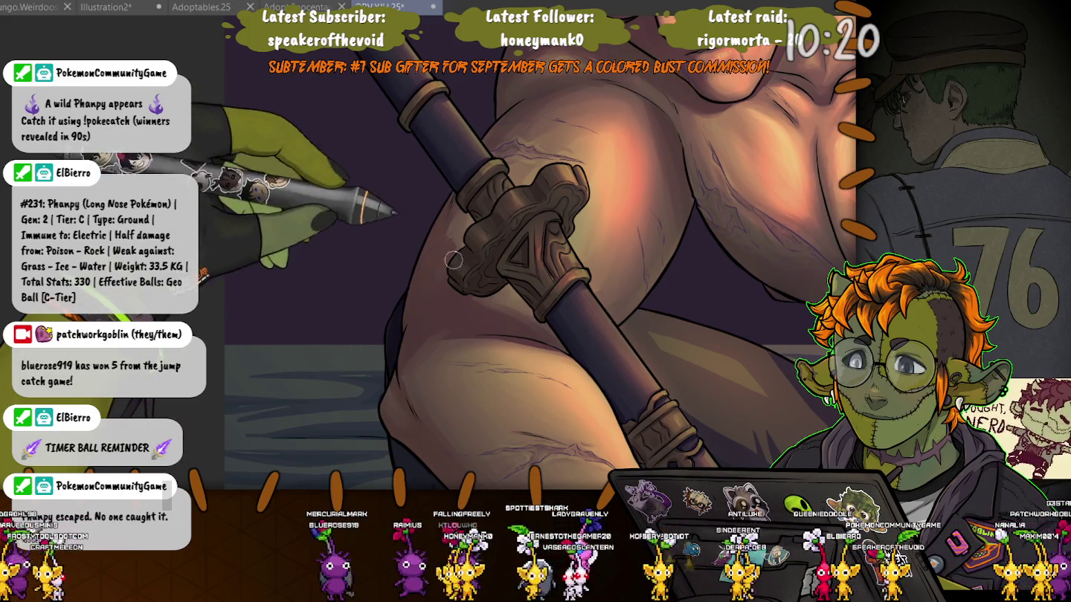
- Zoom out to look over the whole painting
scroll(453, 259, down, 2)
scroll(453, 259, down, 3)
scroll(454, 260, down, 3)
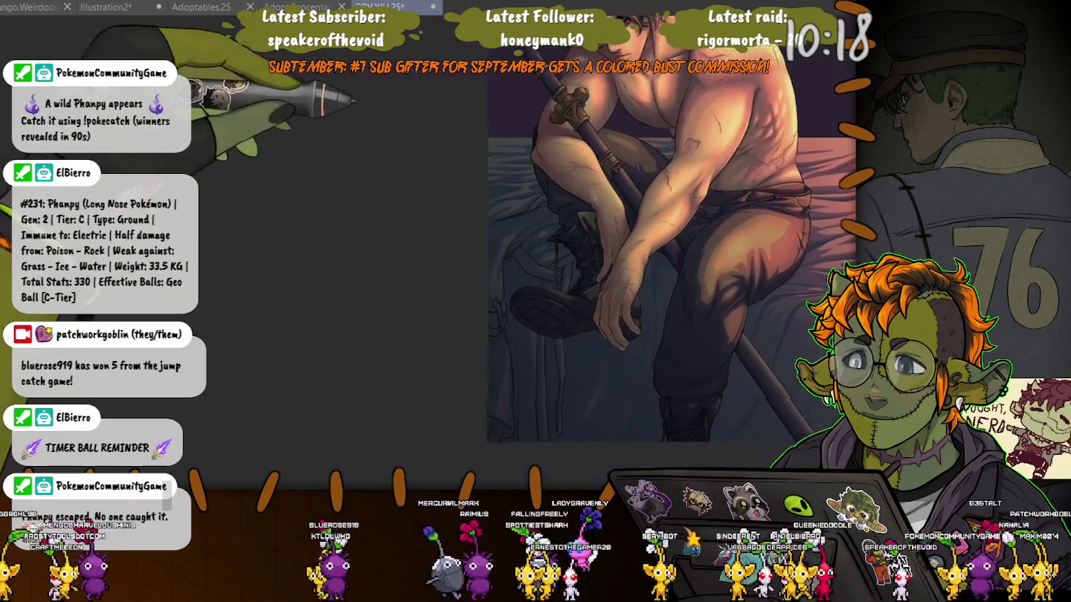
scroll(403, 252, up, 2)
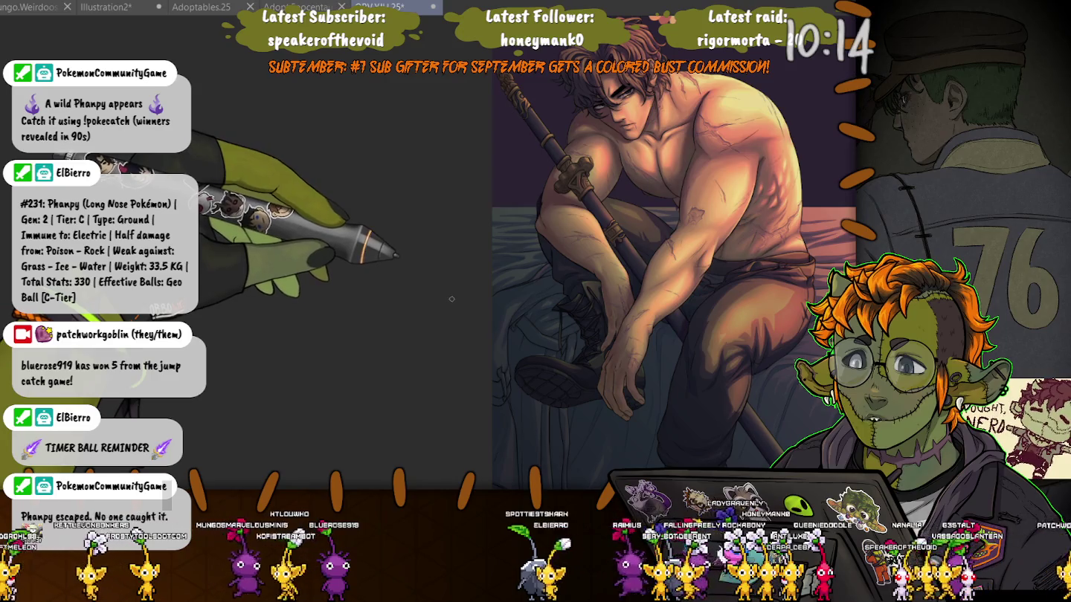
- Zoom in close and pan to the staff's lower shaft across the thigh and knee
scroll(479, 207, up, 2)
scroll(479, 207, up, 2)
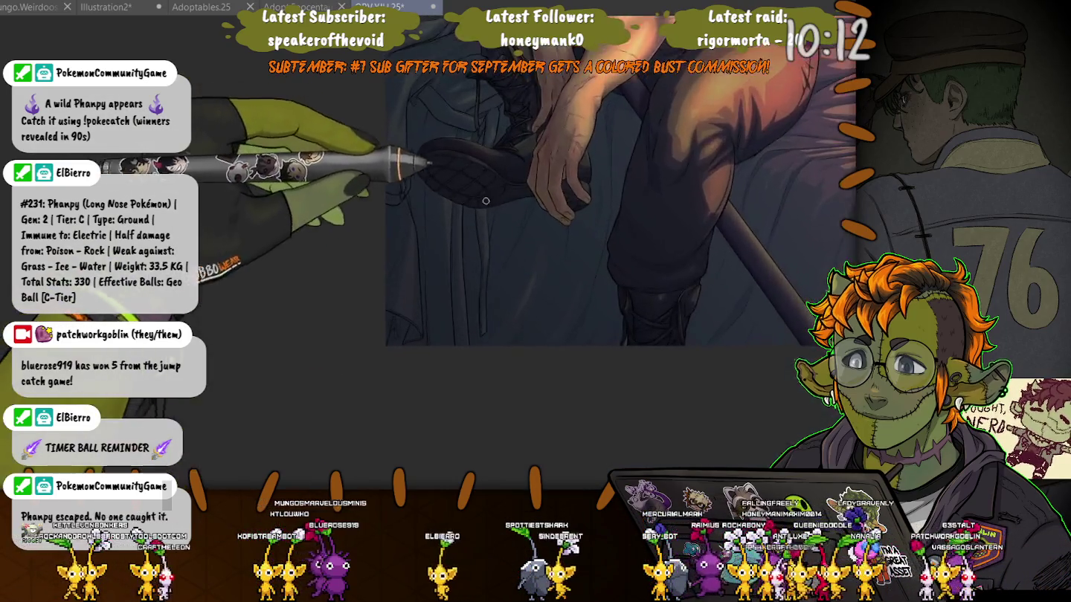
scroll(521, 224, up, 2)
scroll(580, 242, up, 2)
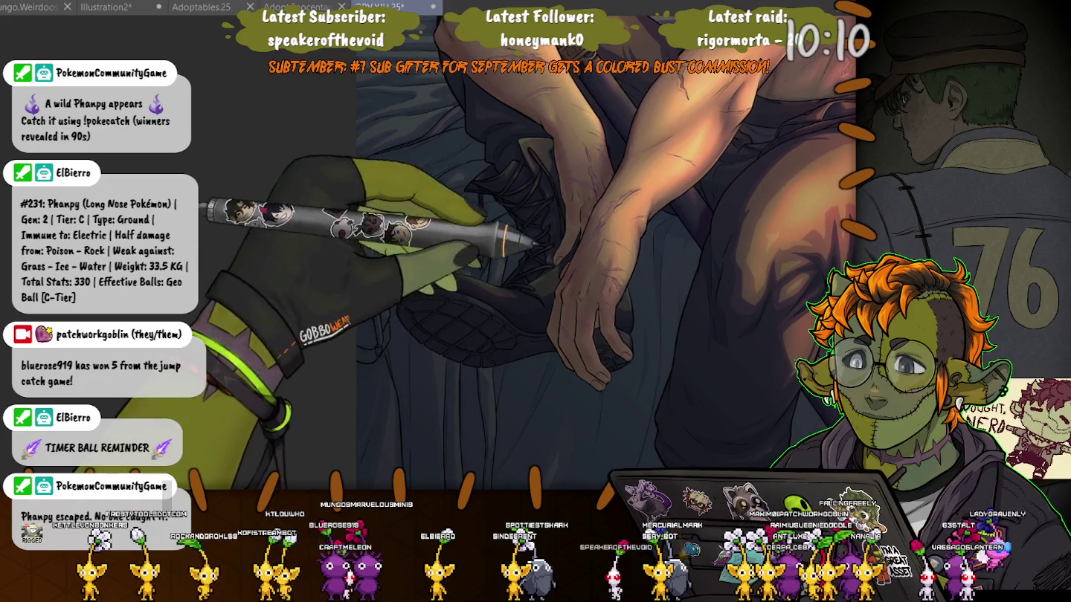
scroll(581, 241, up, 1)
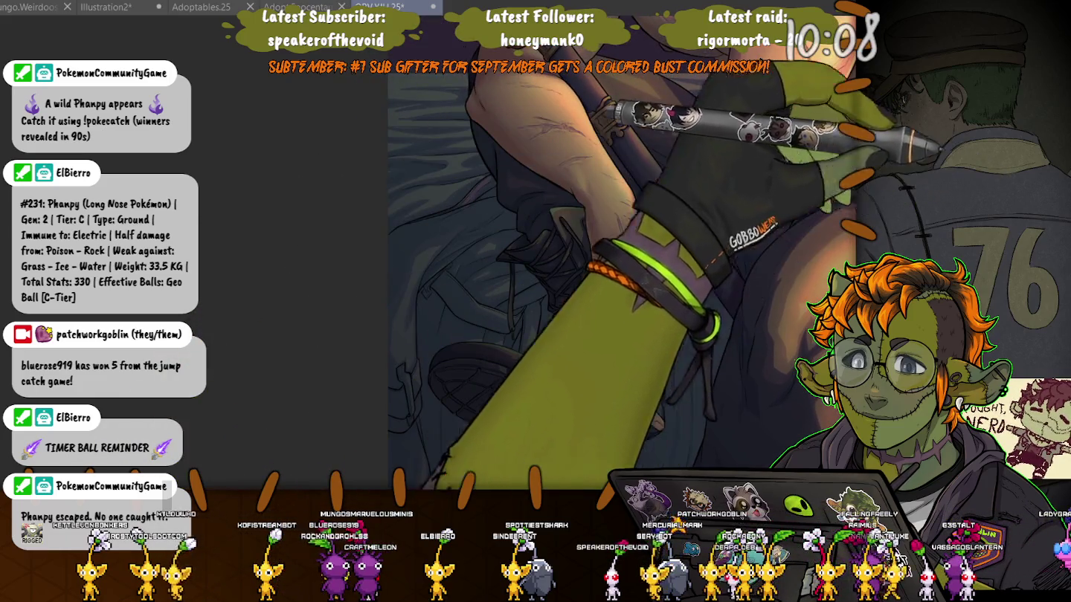
scroll(721, 331, up, 2)
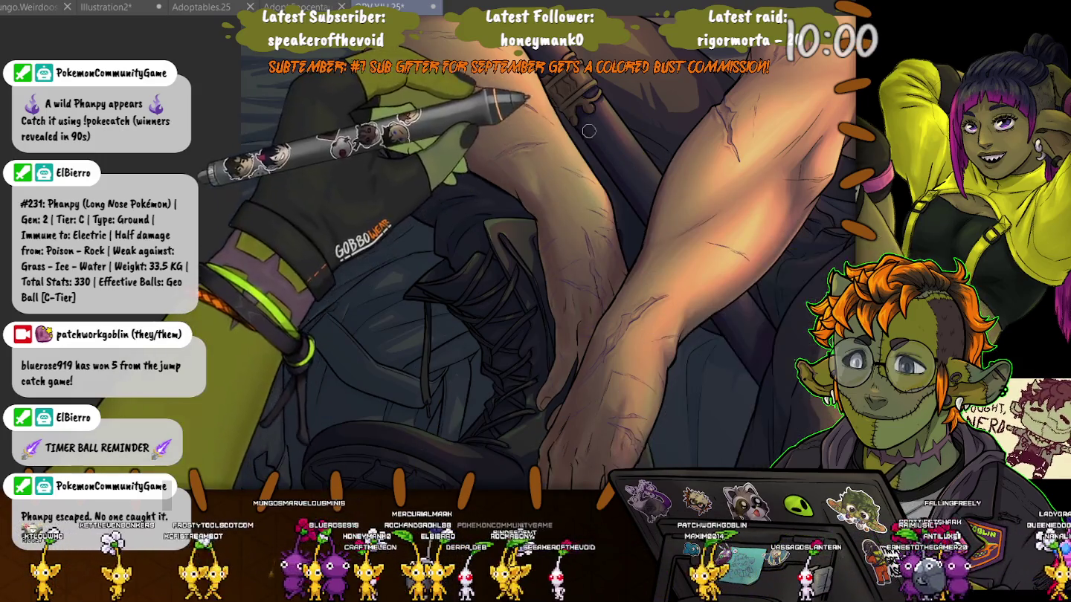
drag(620, 174, 818, 312)
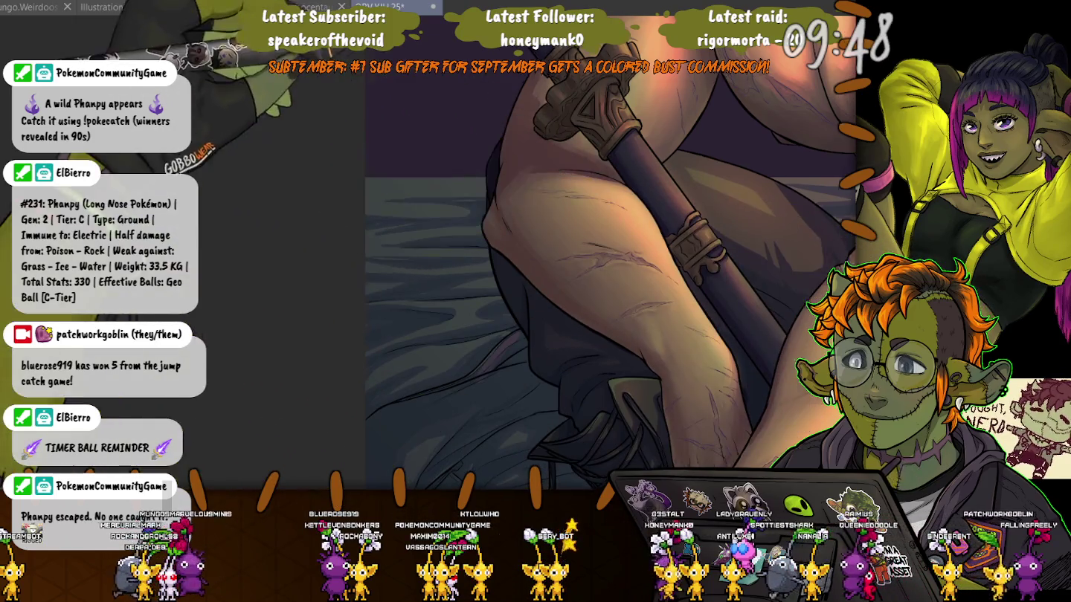
- Pan right to frame the staff's carved top and the shoulder
drag(670, 212, 855, 212)
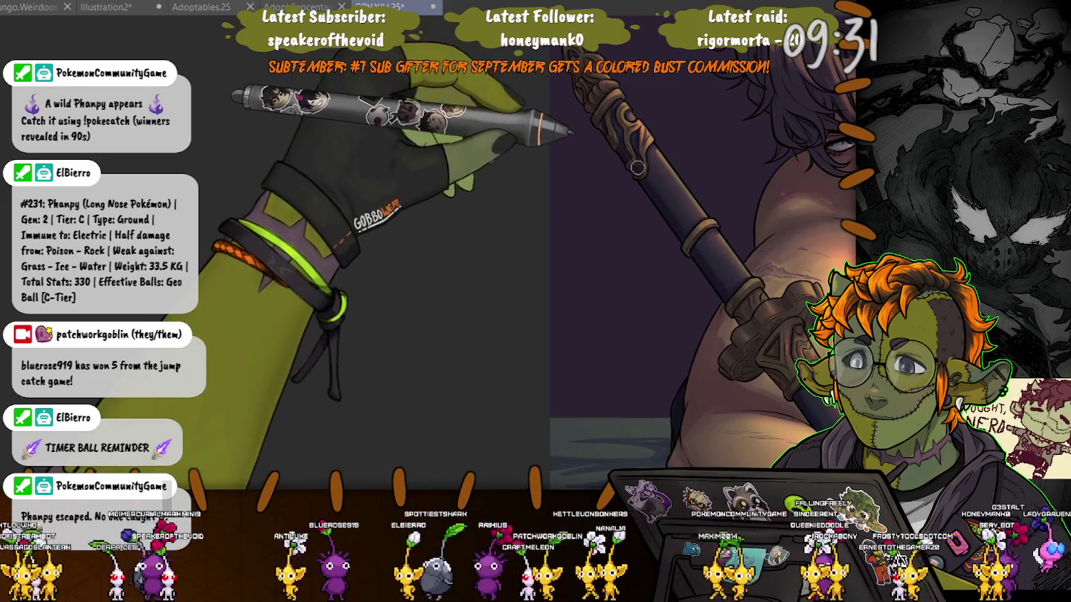
scroll(561, 362, down, 3)
- Pan down past the torso and knee to centre the hand resting on the boot
drag(561, 362, 426, 168)
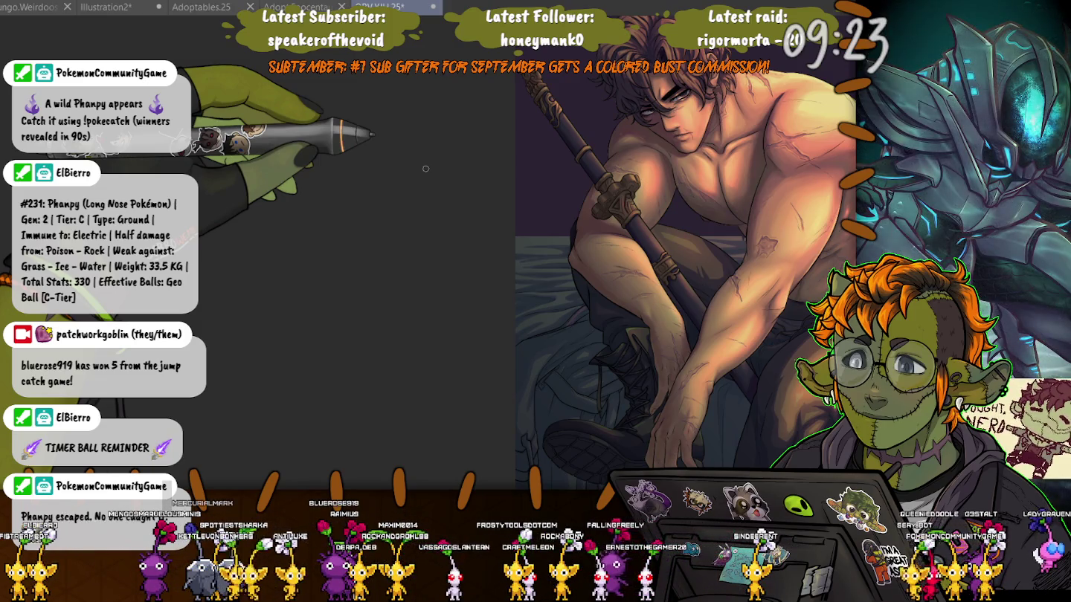
drag(456, 308, 409, 171)
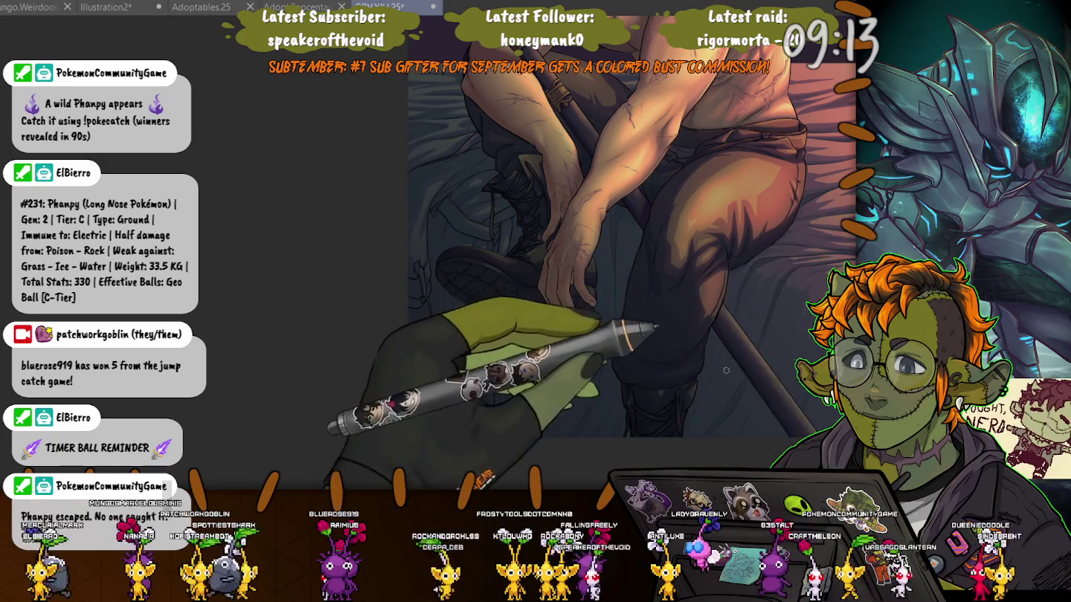
drag(726, 370, 635, 281)
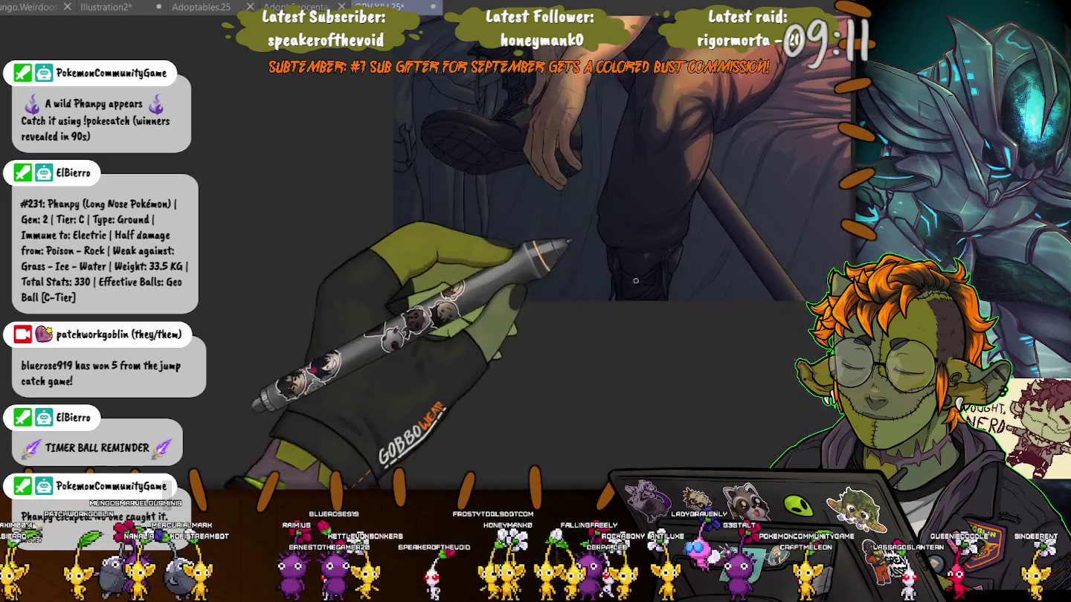
- Paint metallic shading and highlights on the staff's carved head and rings against the leg
scroll(635, 280, up, 3)
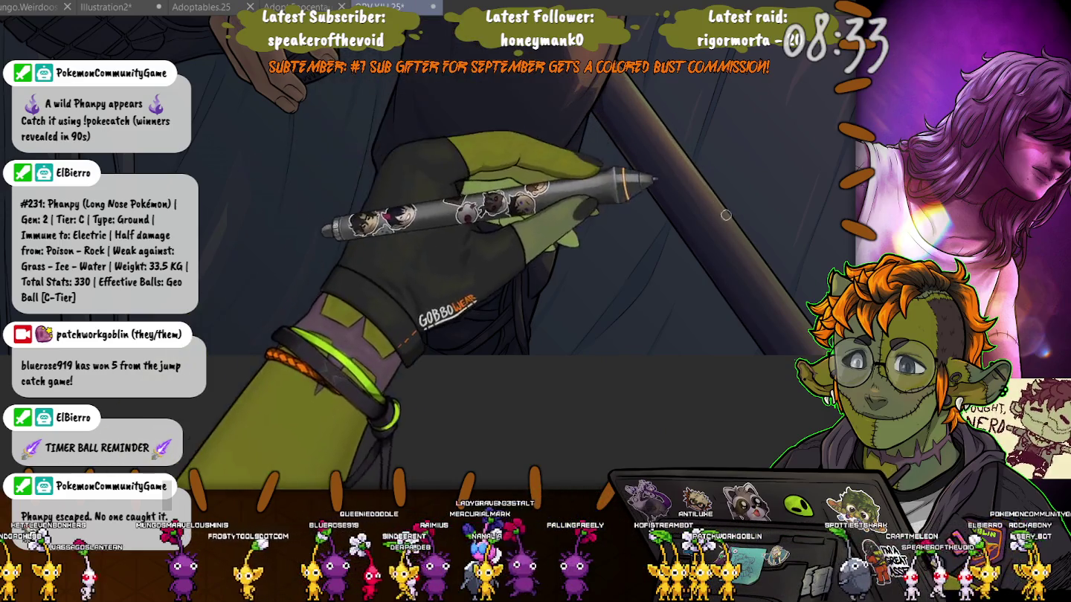
scroll(659, 172, up, 5)
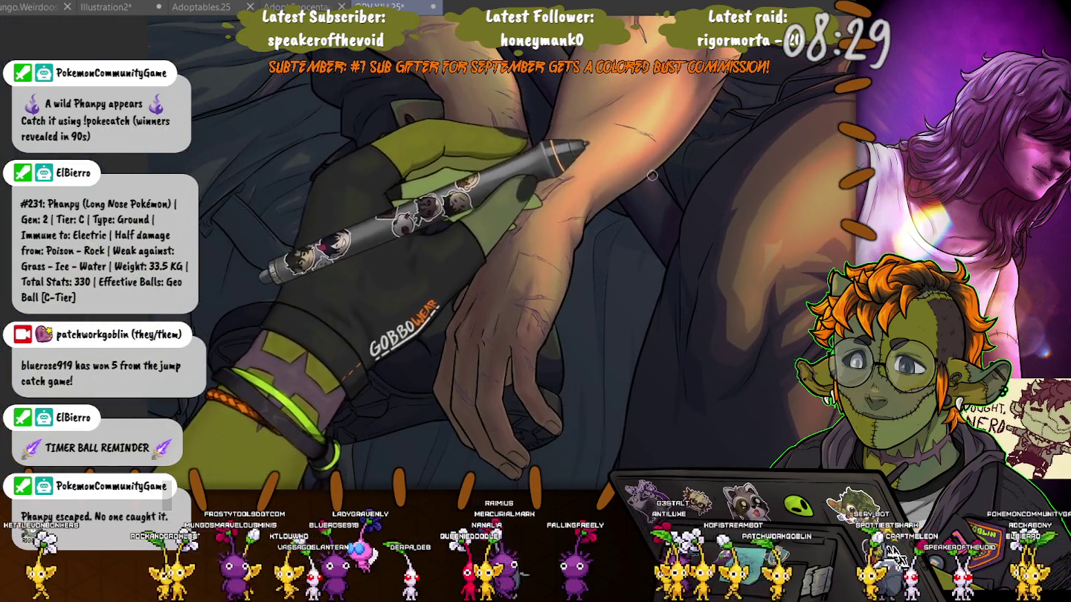
scroll(660, 190, down, 5)
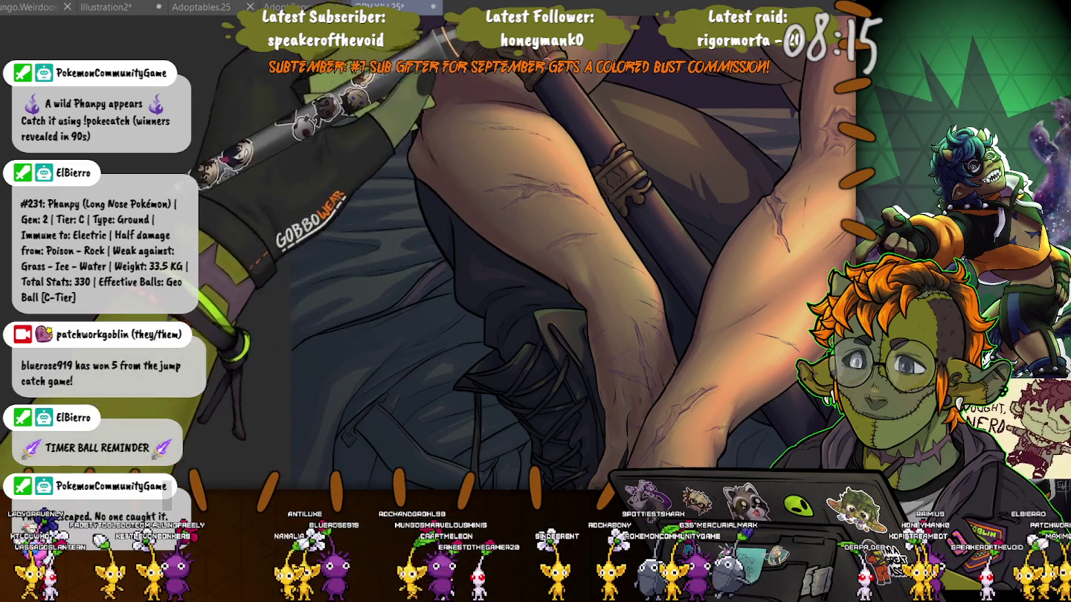
scroll(577, 80, up, 3)
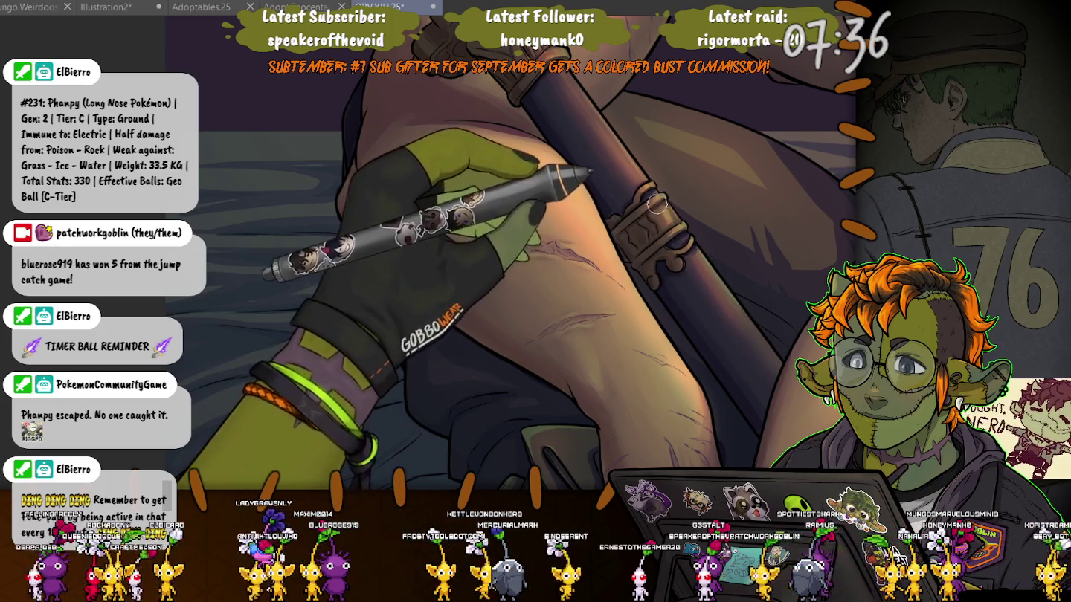
scroll(574, 278, up, 2)
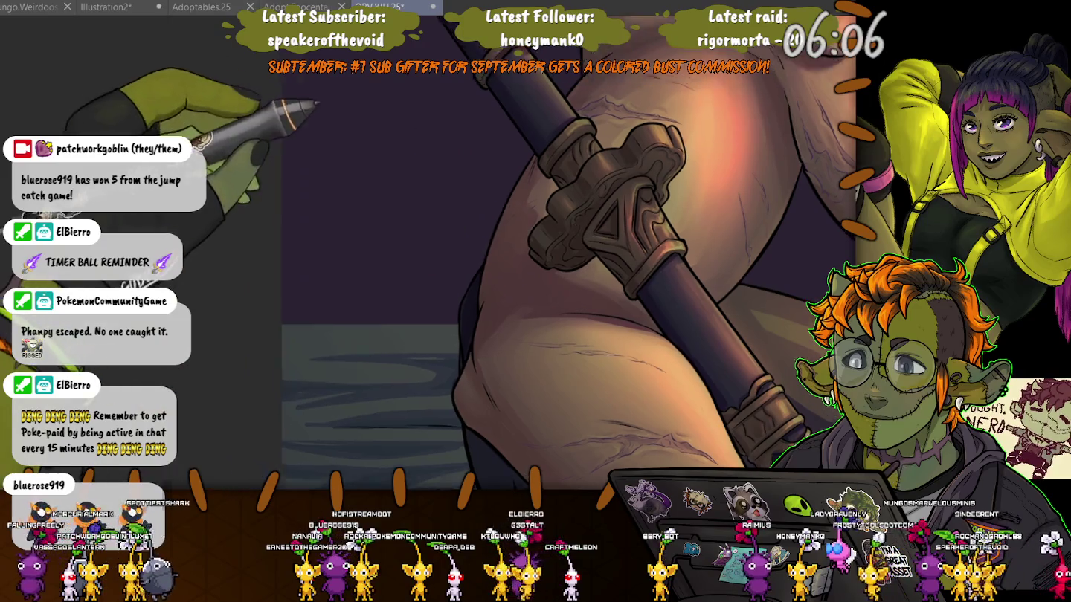
- Paint warm bronze highlights on the staff's carved finial and metal bands beside the face
drag(410, 138, 477, 242)
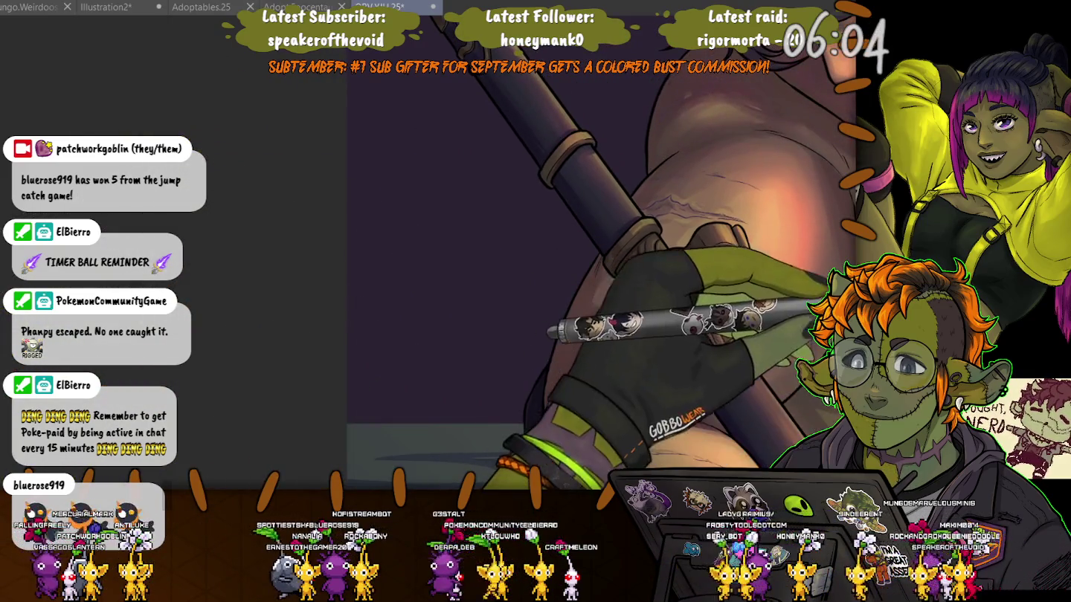
mouse_move(670, 223)
mouse_down()
mouse_move(727, 240)
mouse_move(715, 209)
mouse_up()
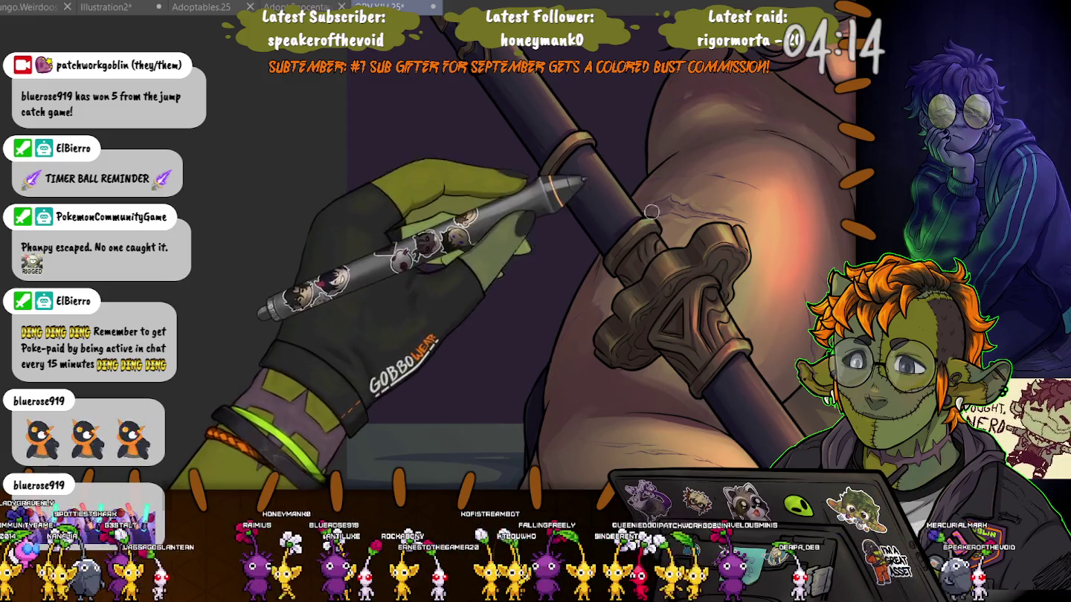
drag(652, 212, 681, 309)
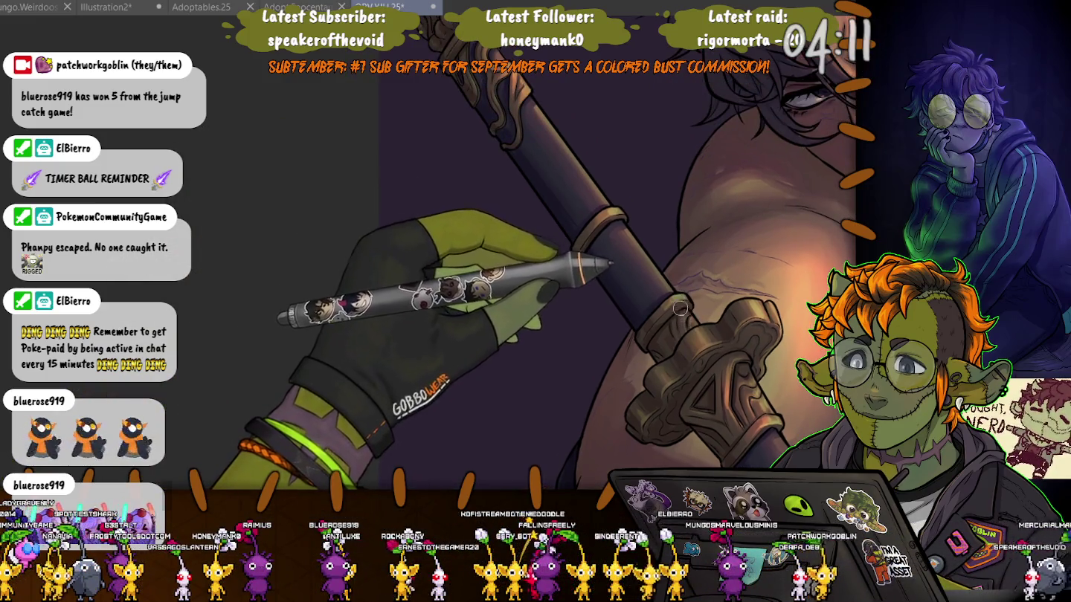
drag(478, 142, 530, 239)
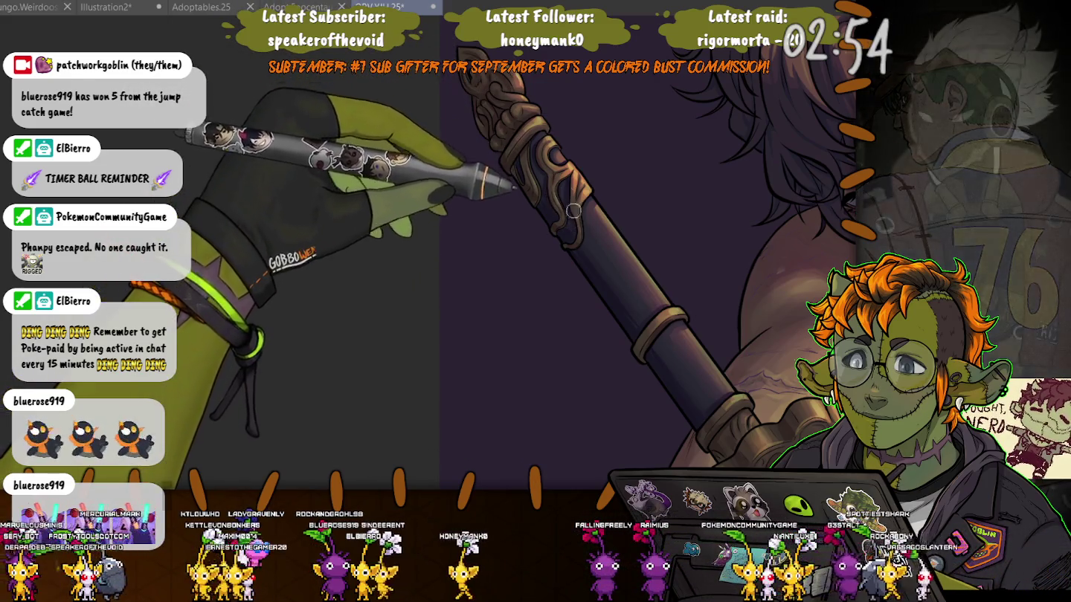
scroll(658, 320, down, 2)
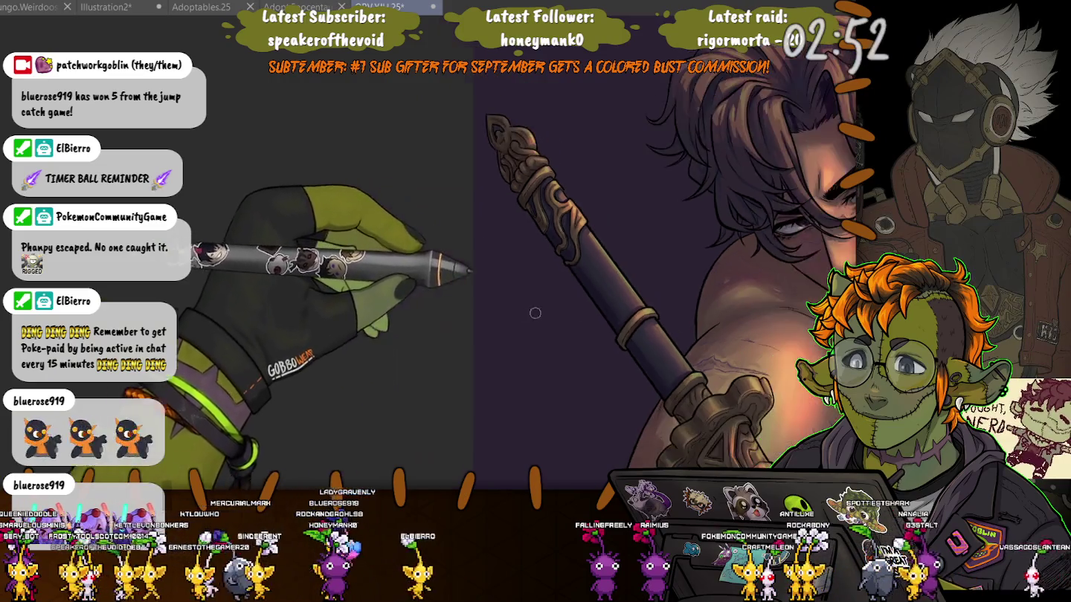
- Zoom in to frame the staff's carved crossguard
scroll(595, 313, down, 2)
scroll(549, 304, up, 2)
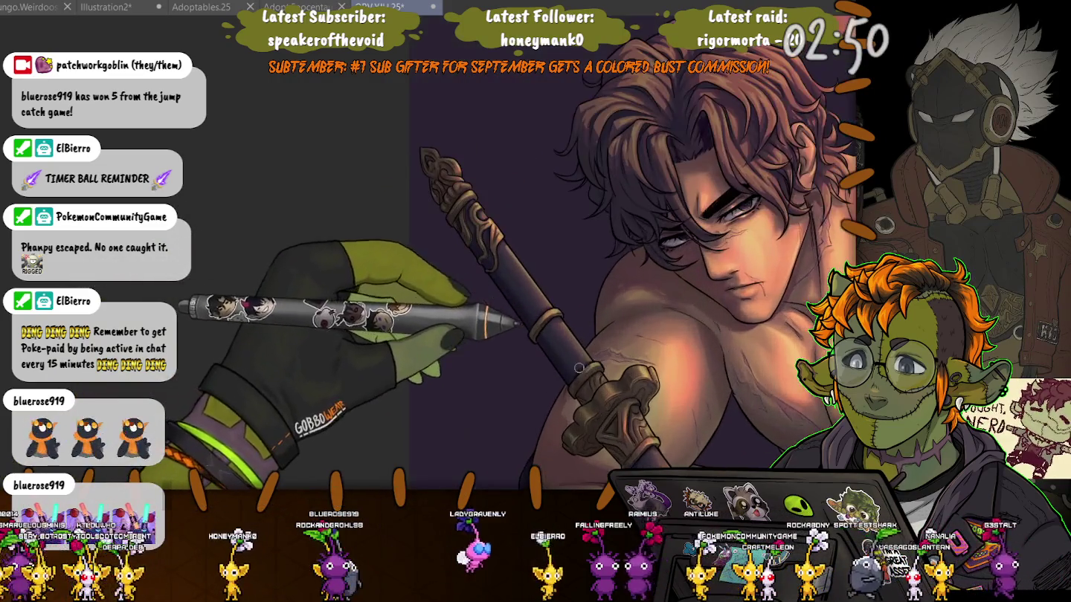
scroll(455, 380, down, 1)
scroll(455, 380, down, 2)
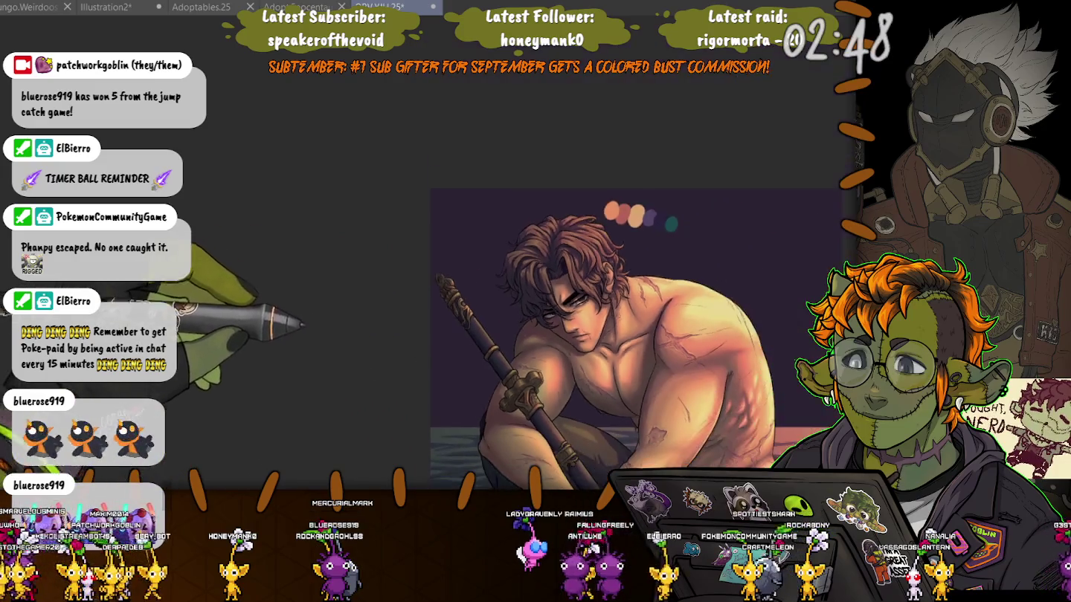
scroll(529, 256, up, 2)
scroll(529, 256, up, 3)
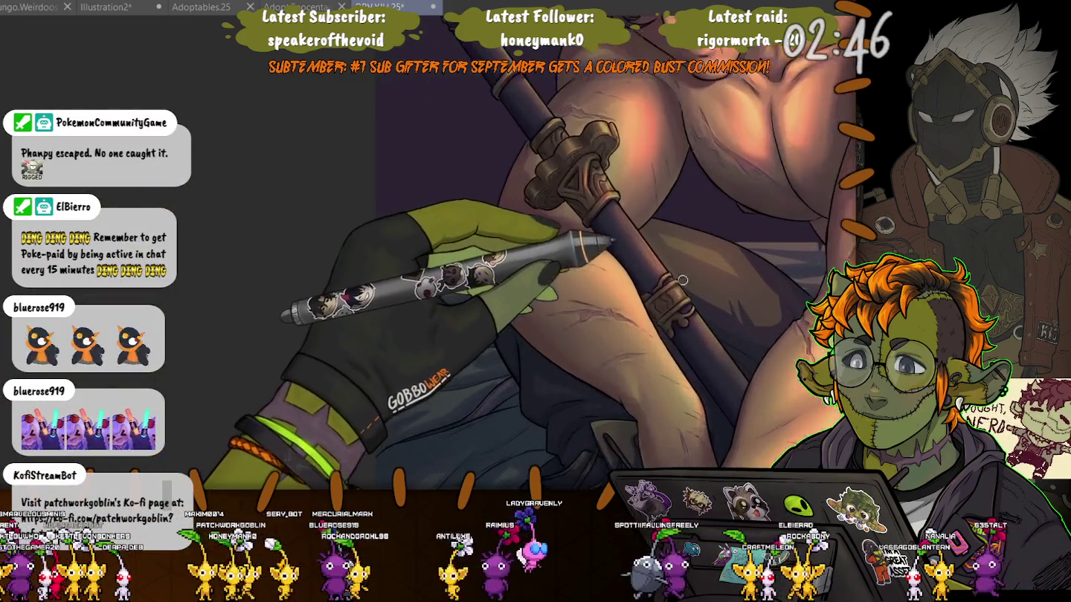
scroll(659, 293, down, 1)
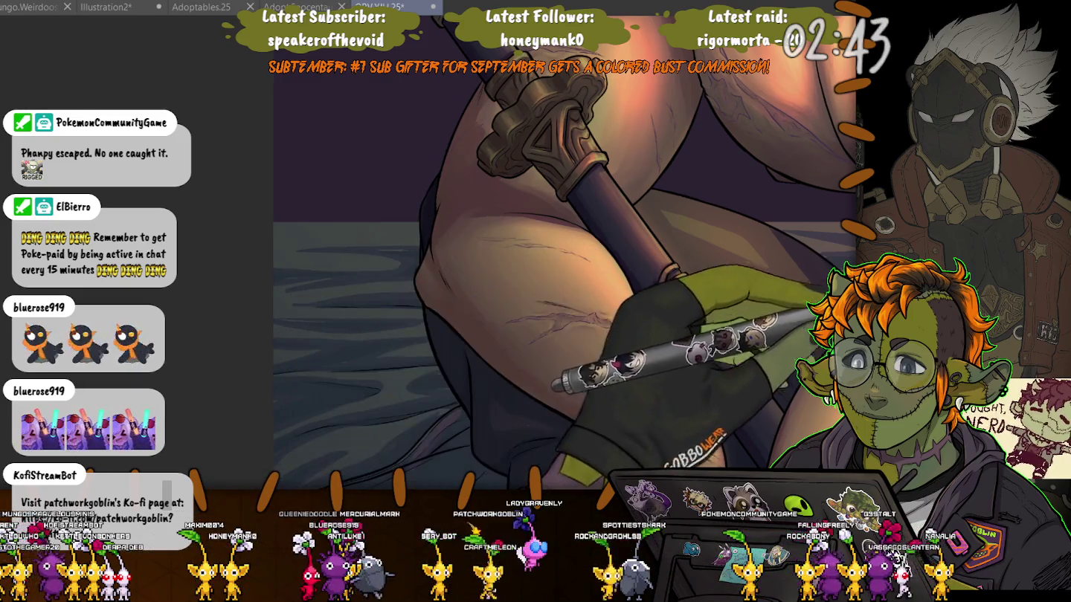
scroll(696, 348, up, 2)
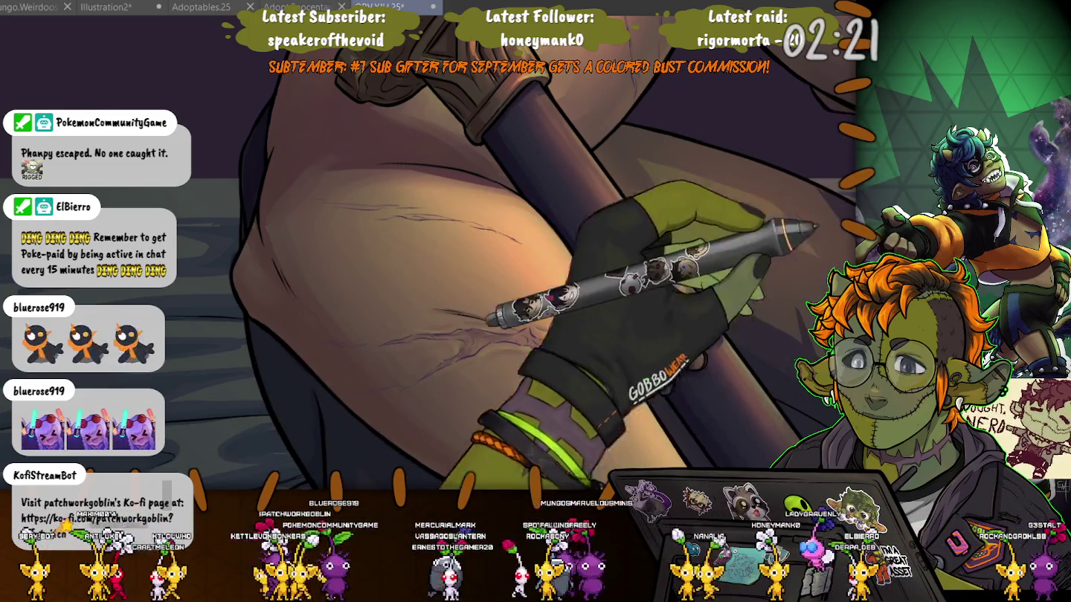
- Paint metal detail on the crossguard and the shaft resting against the thigh
drag(378, 172, 646, 262)
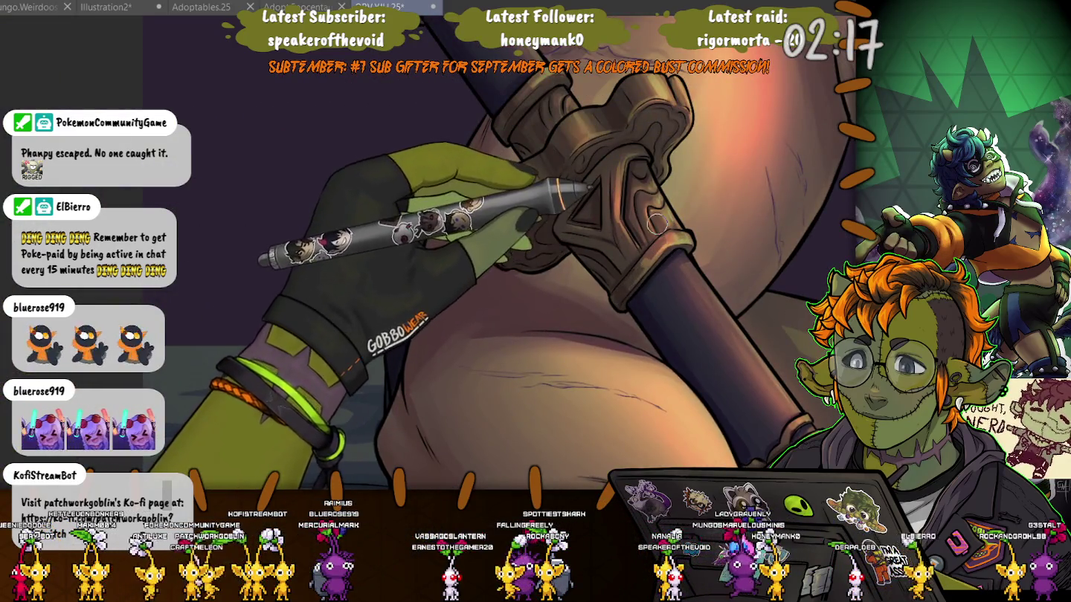
drag(521, 335, 453, 171)
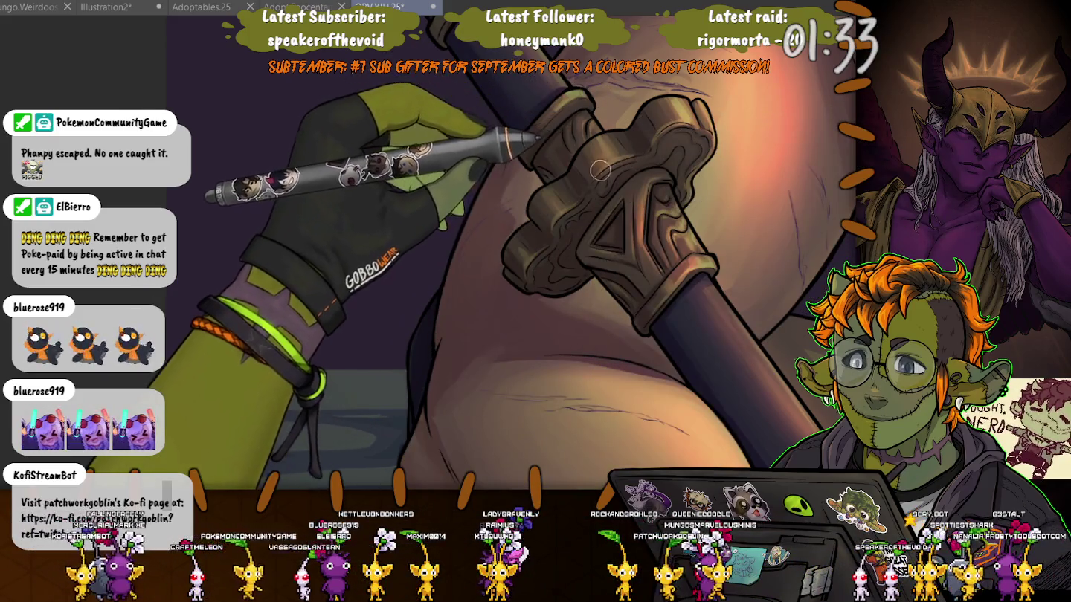
drag(468, 60, 596, 191)
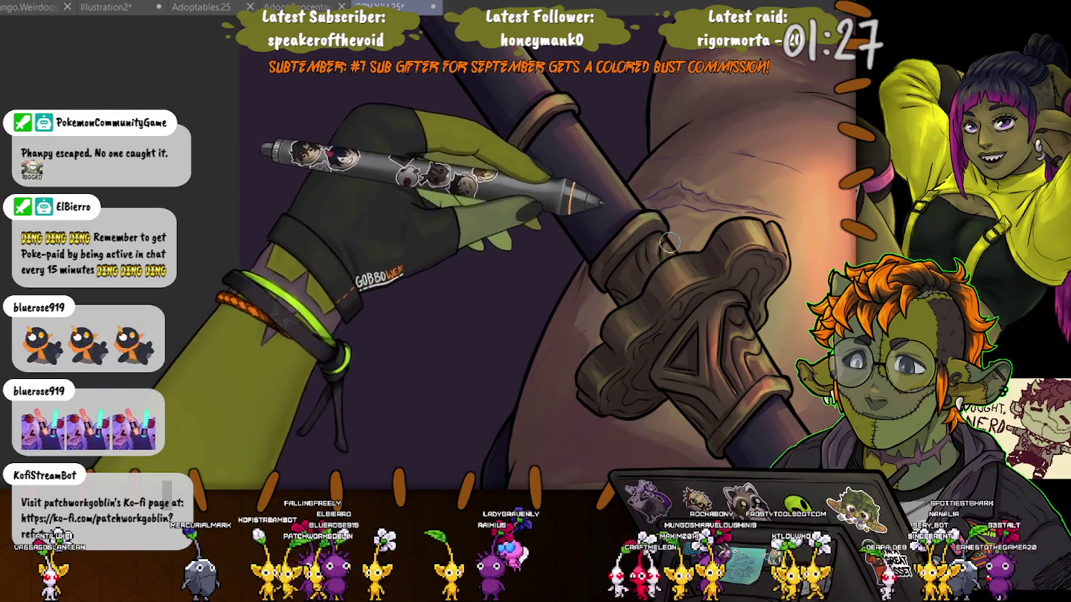
drag(660, 256, 581, 221)
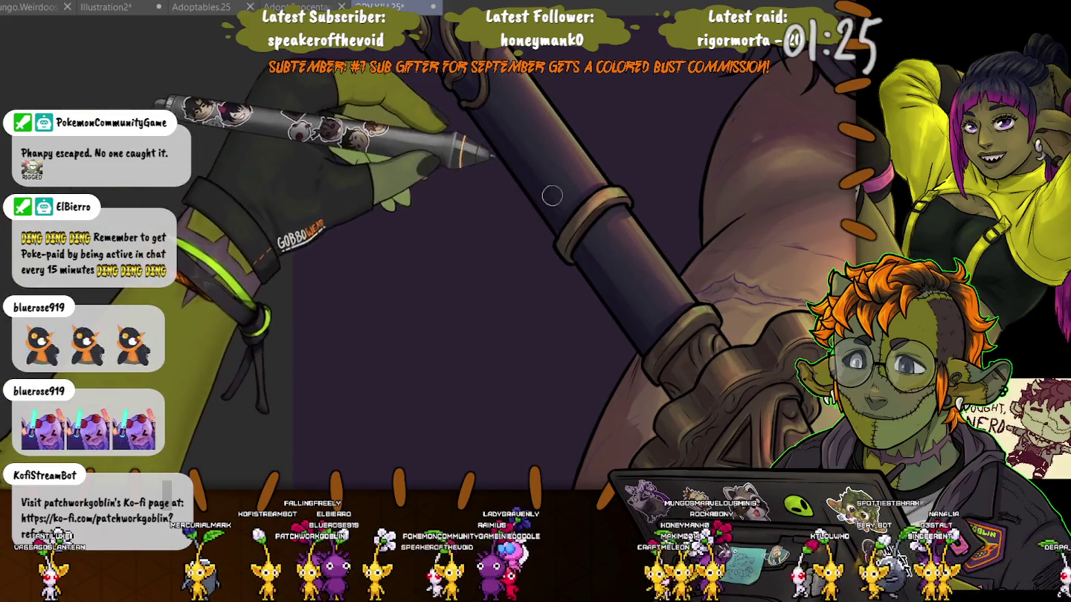
mouse_move(656, 343)
mouse_down()
mouse_move(671, 398)
mouse_move(558, 268)
mouse_up()
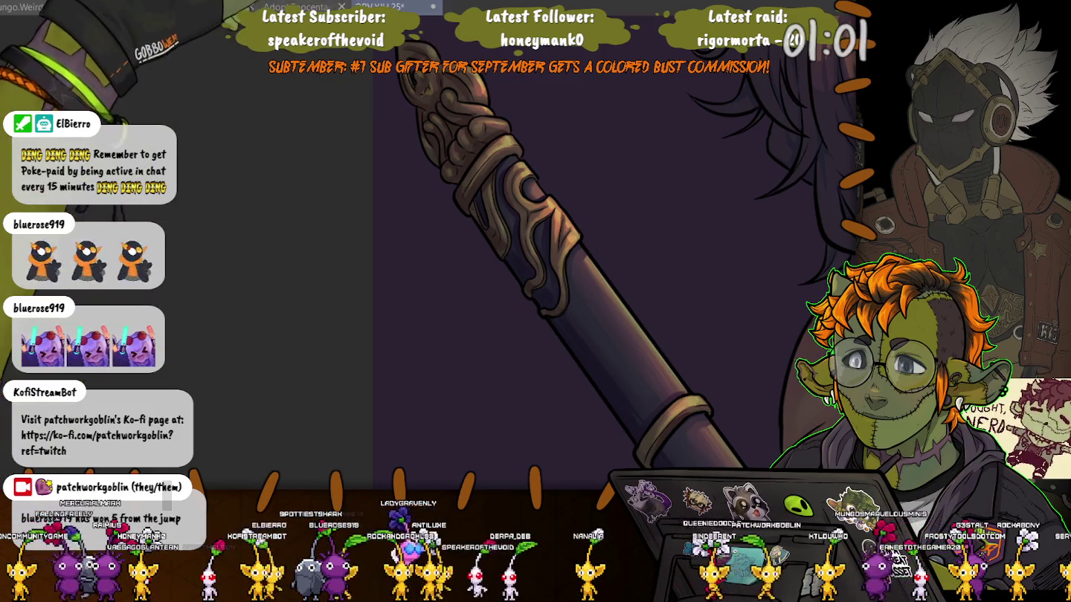
scroll(632, 282, down, 2)
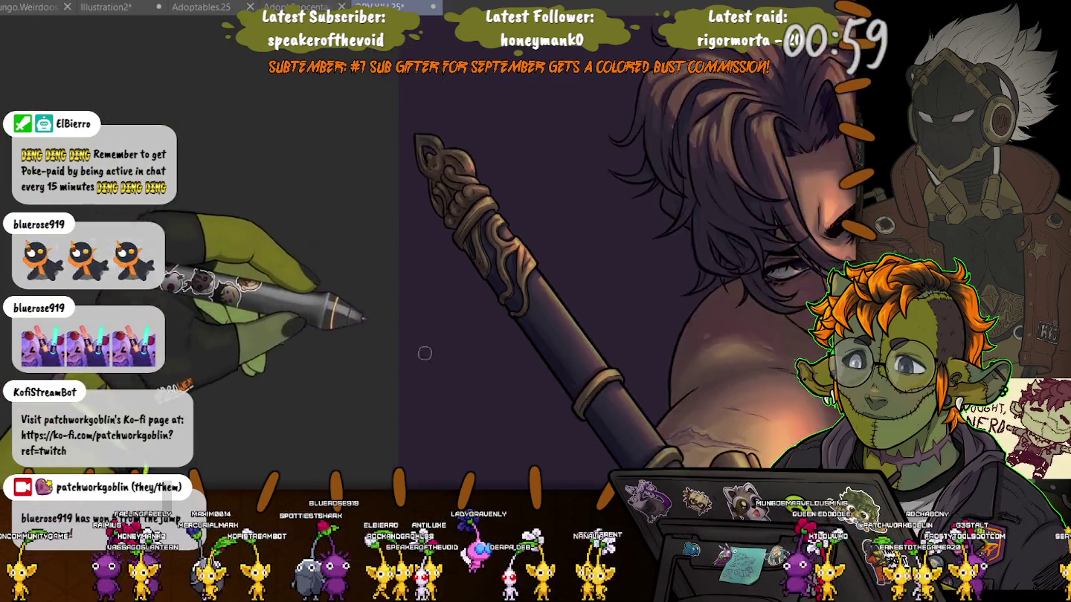
- Zoom out to check the full figure, then deepen shading on the torso and arms
scroll(632, 283, down, 2)
scroll(632, 283, down, 2)
scroll(337, 283, down, 2)
scroll(337, 283, down, 1)
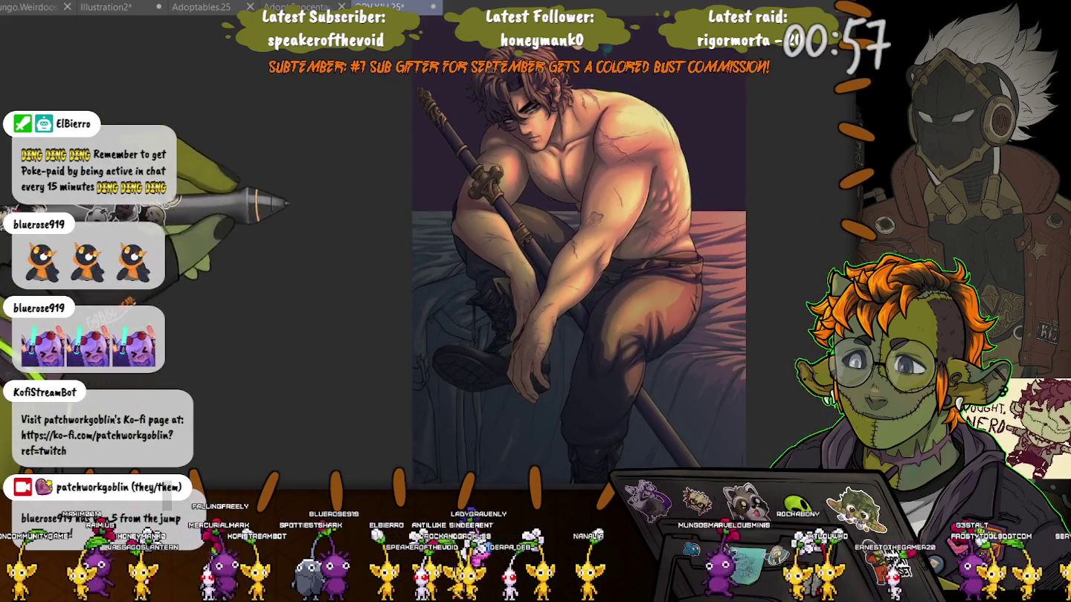
scroll(337, 282, down, 1)
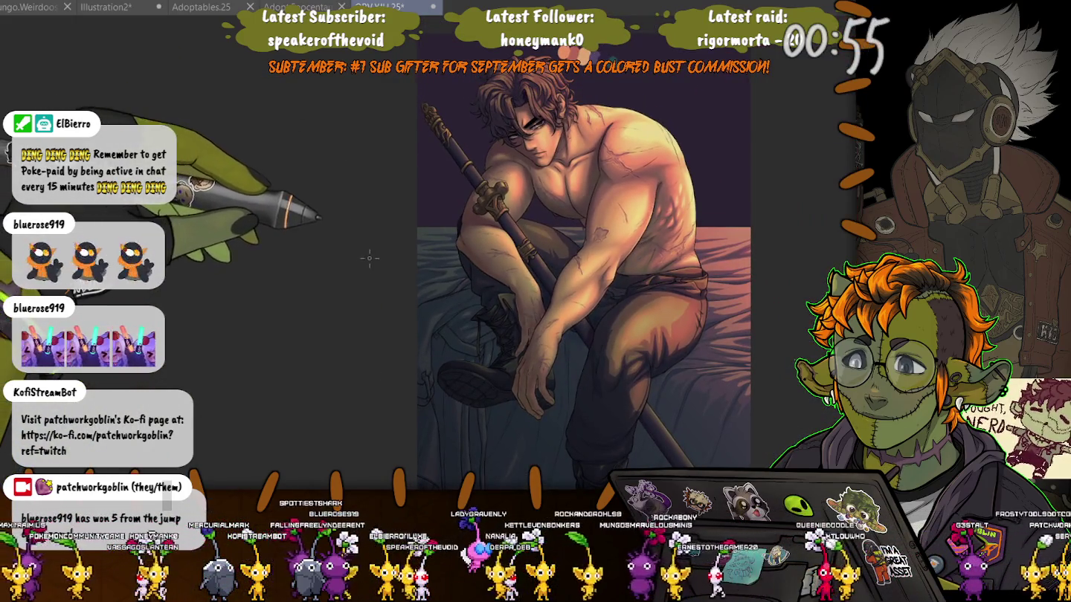
scroll(360, 175, up, 1)
scroll(360, 175, up, 1)
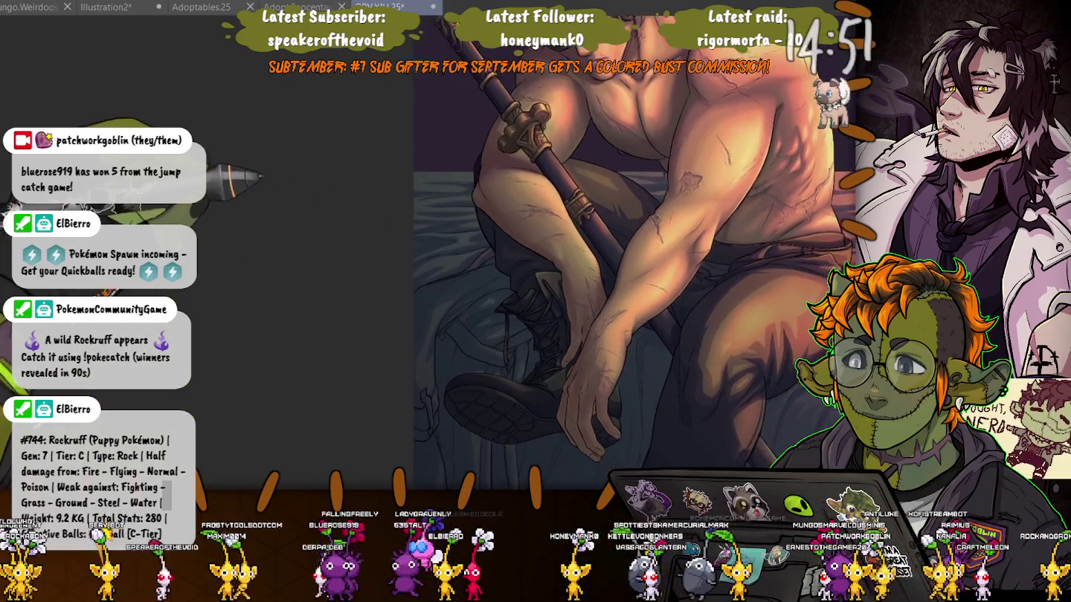
- Undo the last change to bring back the shading texture across the torso and back
key(ctrl+z)
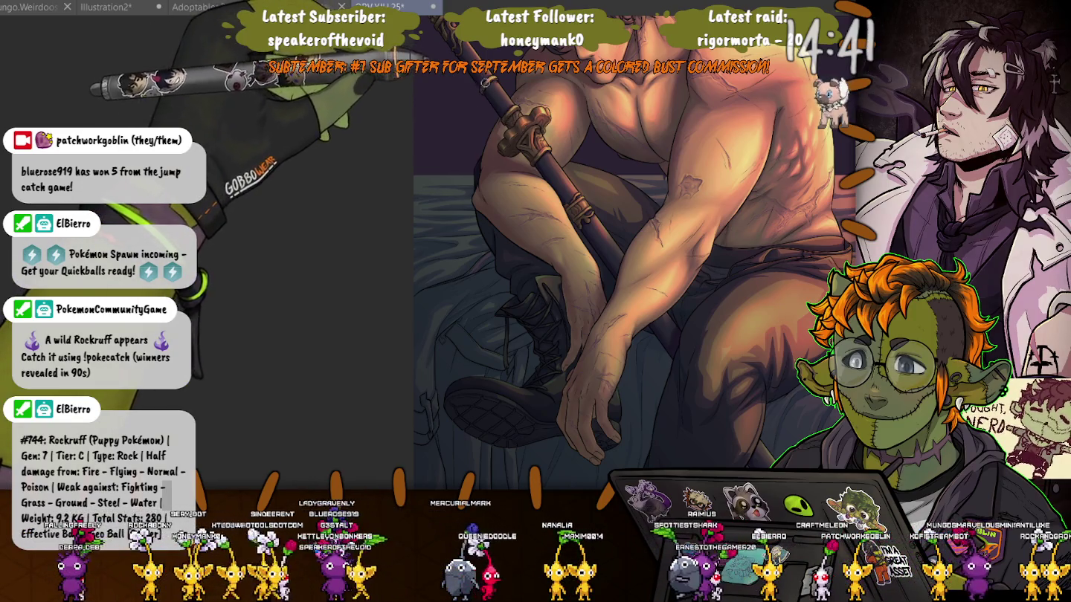
scroll(660, 315, up, 2)
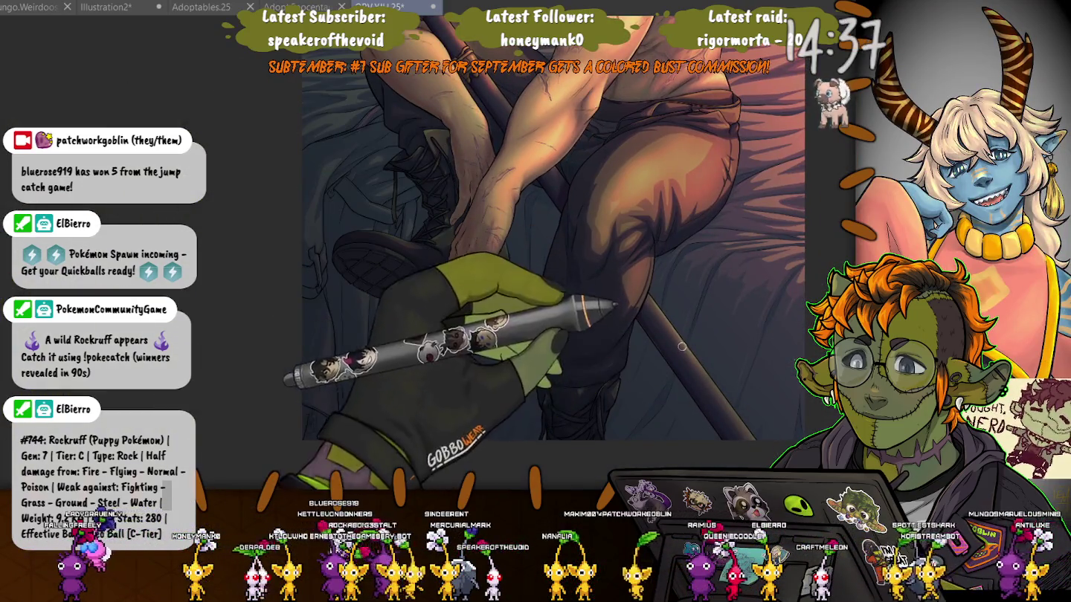
scroll(681, 346, down, 2)
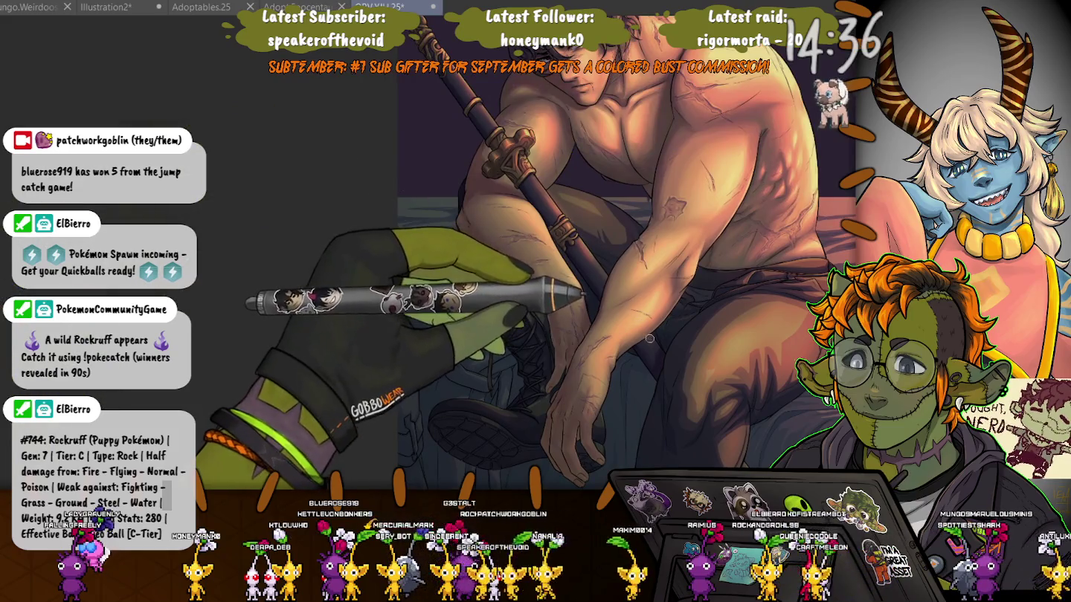
- Zoom between the full figure and the legs to compare the restored shading
scroll(649, 339, down, 1)
scroll(639, 298, down, 1)
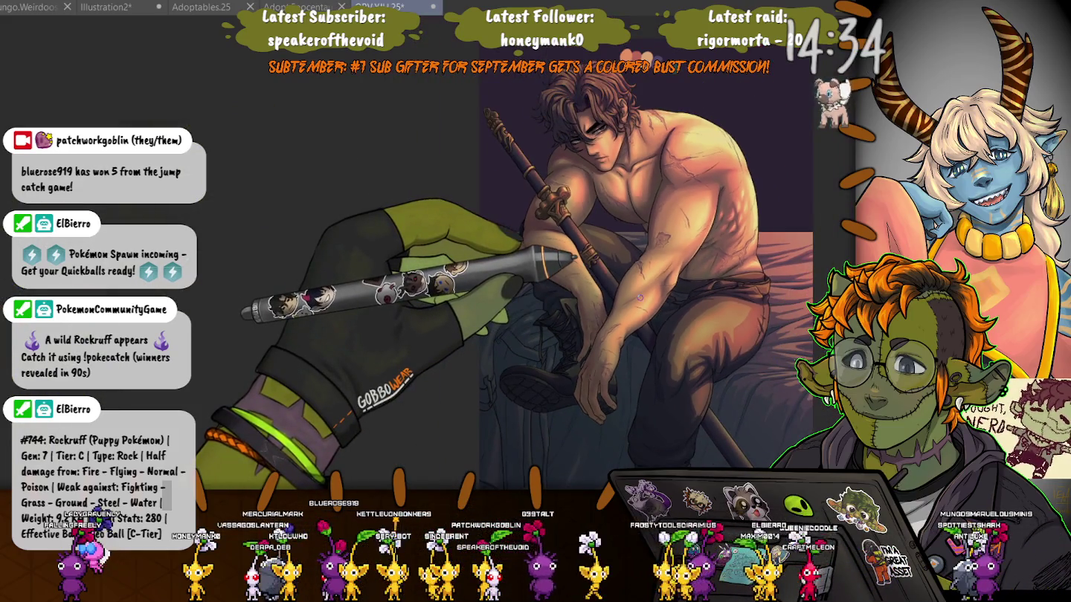
scroll(641, 298, up, 1)
scroll(645, 297, up, 1)
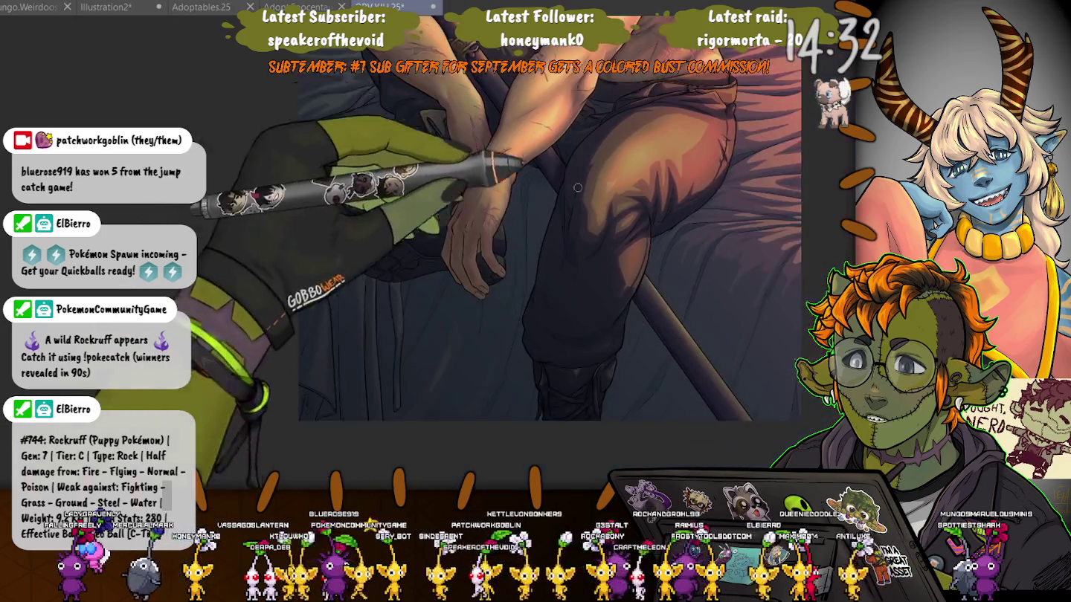
scroll(652, 296, up, 1)
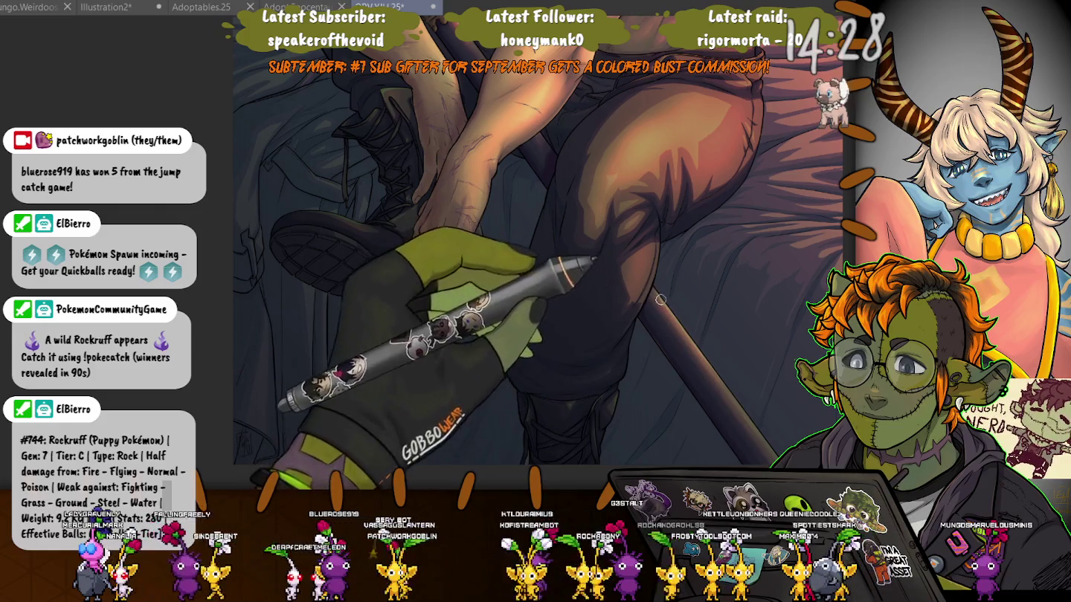
- Zoom out and back in to review the whole seated figure with the staff
scroll(675, 320, down, 5)
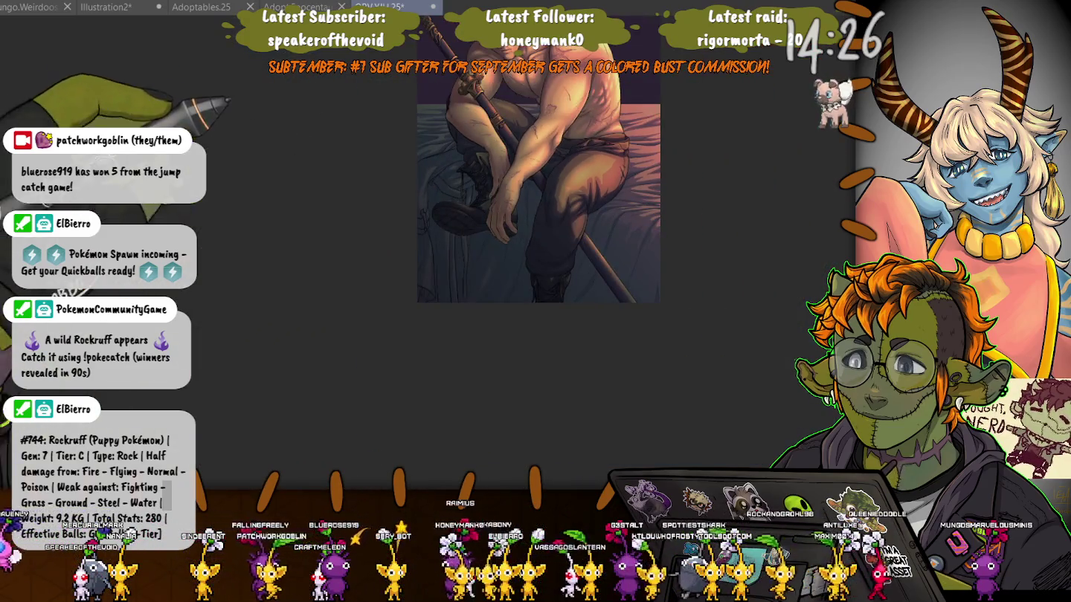
scroll(691, 372, up, 1)
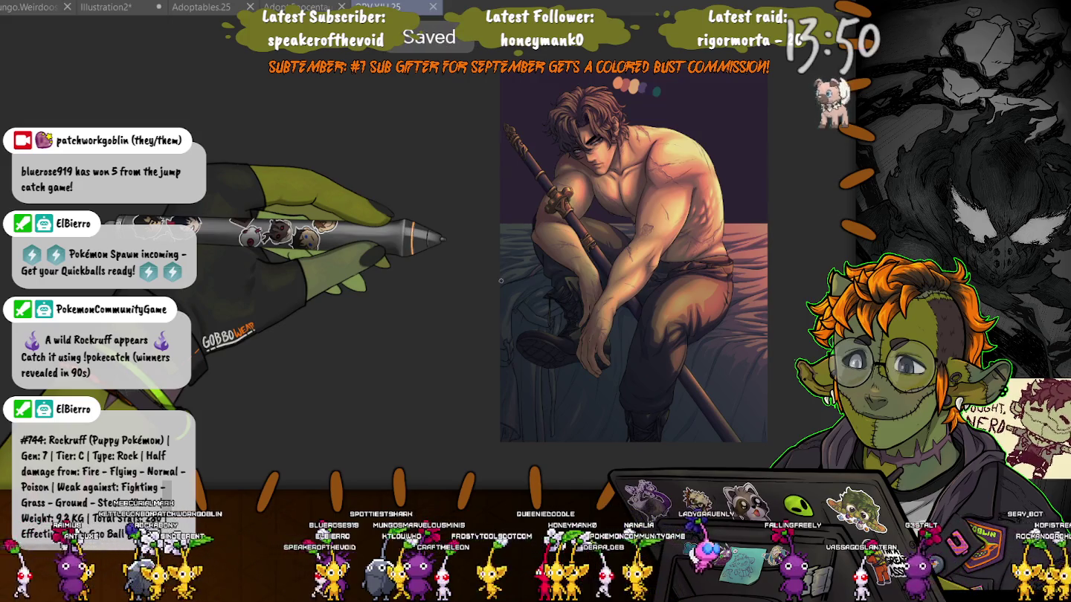
scroll(500, 281, up, 2)
- Zoom in on the face and hair and shift the canvas down to reveal the colour swatches
scroll(520, 238, up, 2)
scroll(565, 171, up, 2)
scroll(611, 100, up, 1)
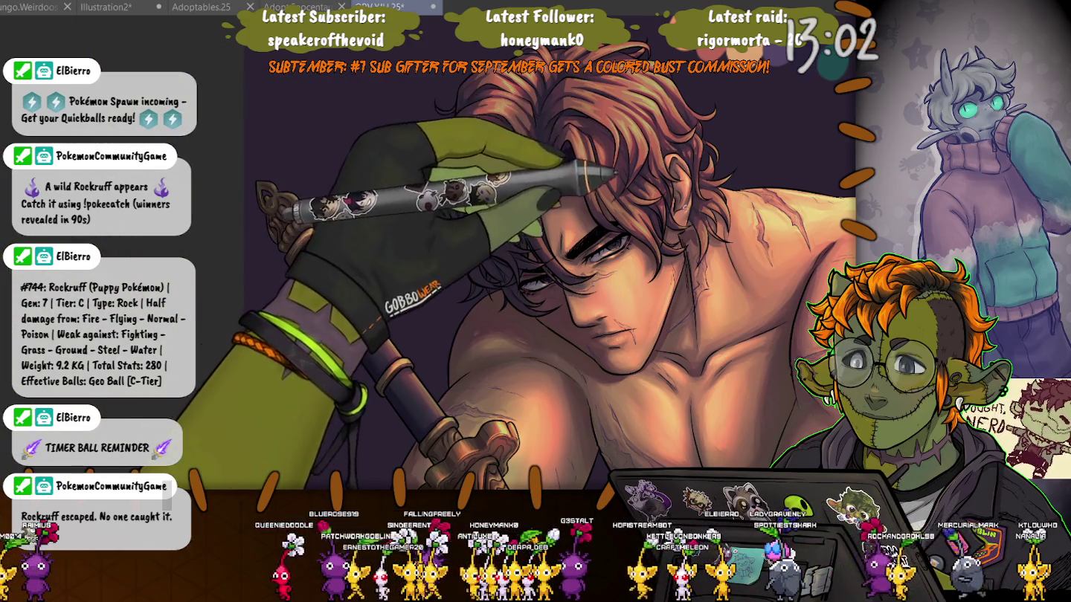
drag(470, 63, 484, 130)
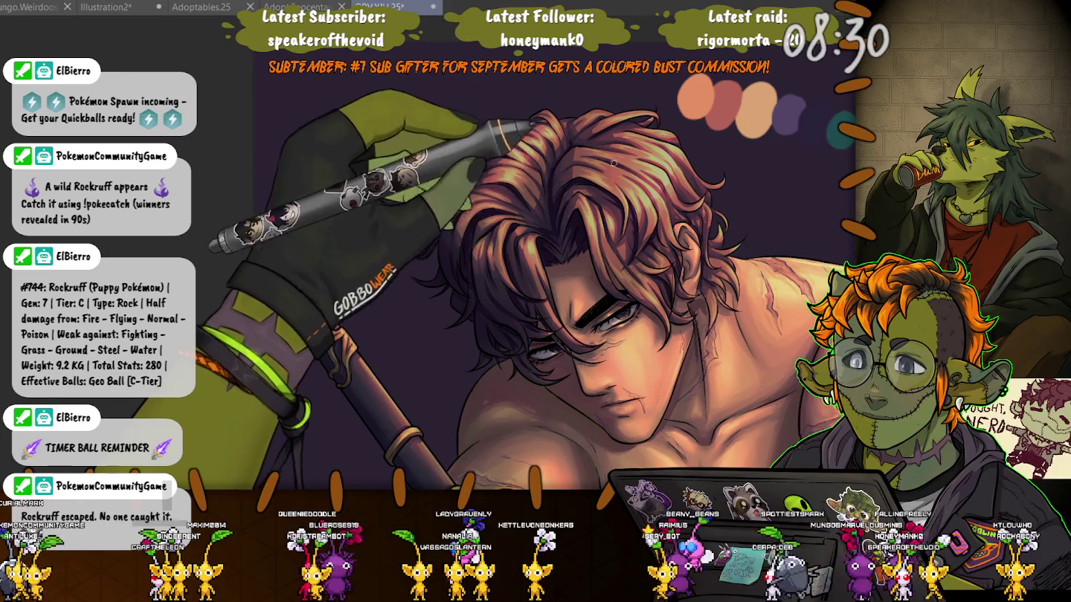
scroll(453, 185, down, 2)
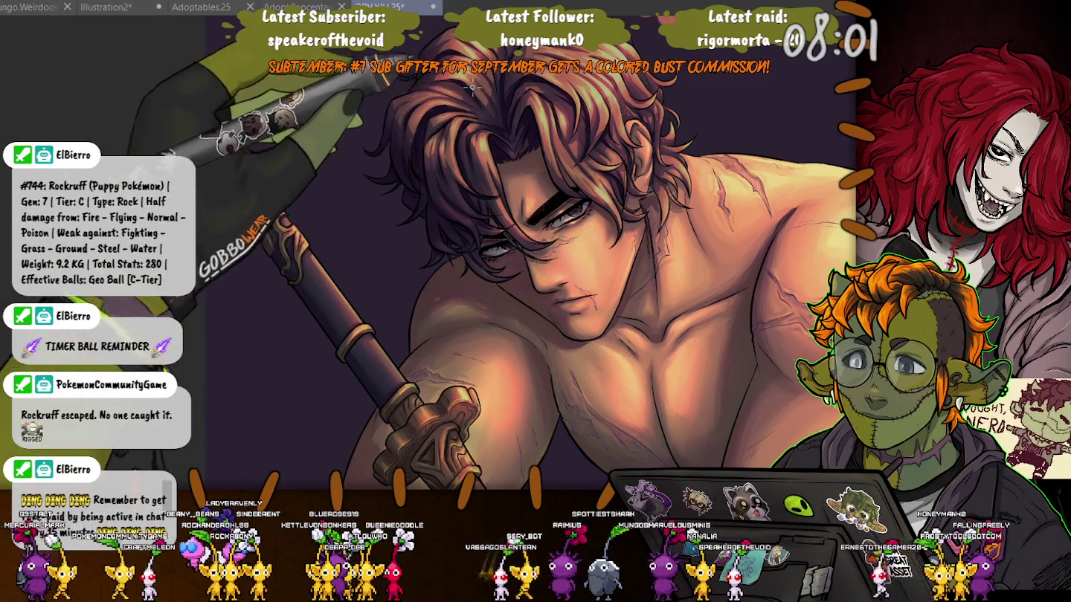
- Fit the whole figure in view, then zoom in on the legs and lower body
key(ctrl+0)
scroll(219, 241, down, 1)
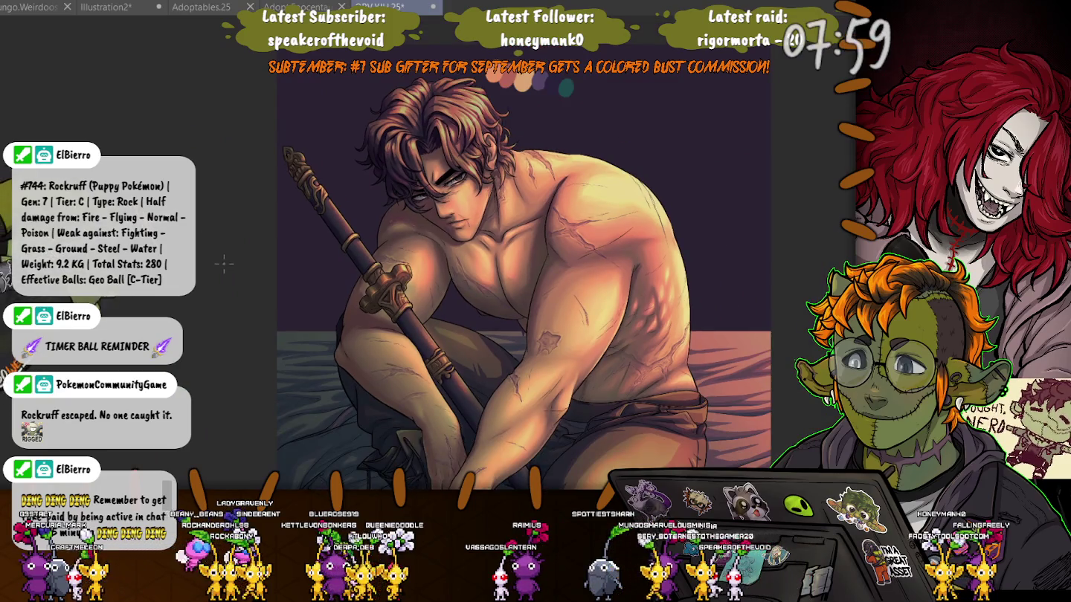
scroll(224, 263, down, 2)
scroll(240, 290, up, 1)
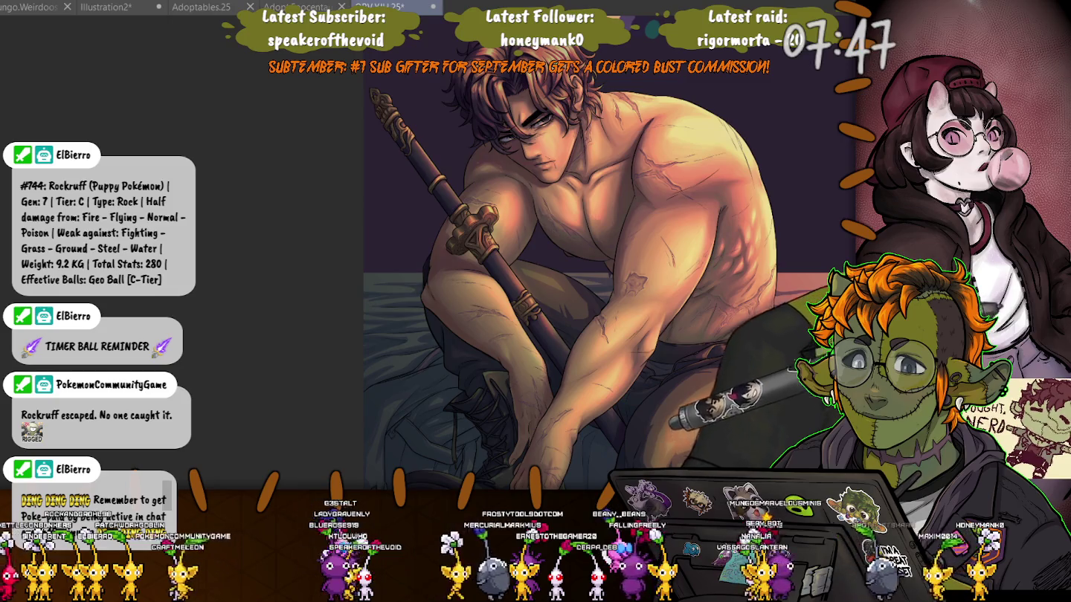
scroll(536, 372, up, 2)
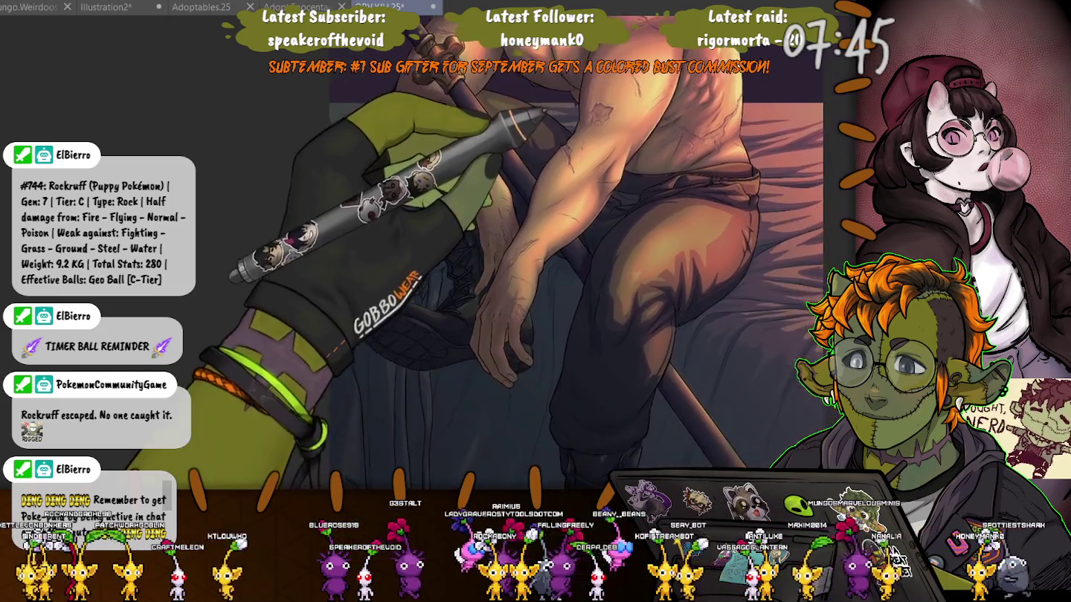
scroll(816, 233, up, 2)
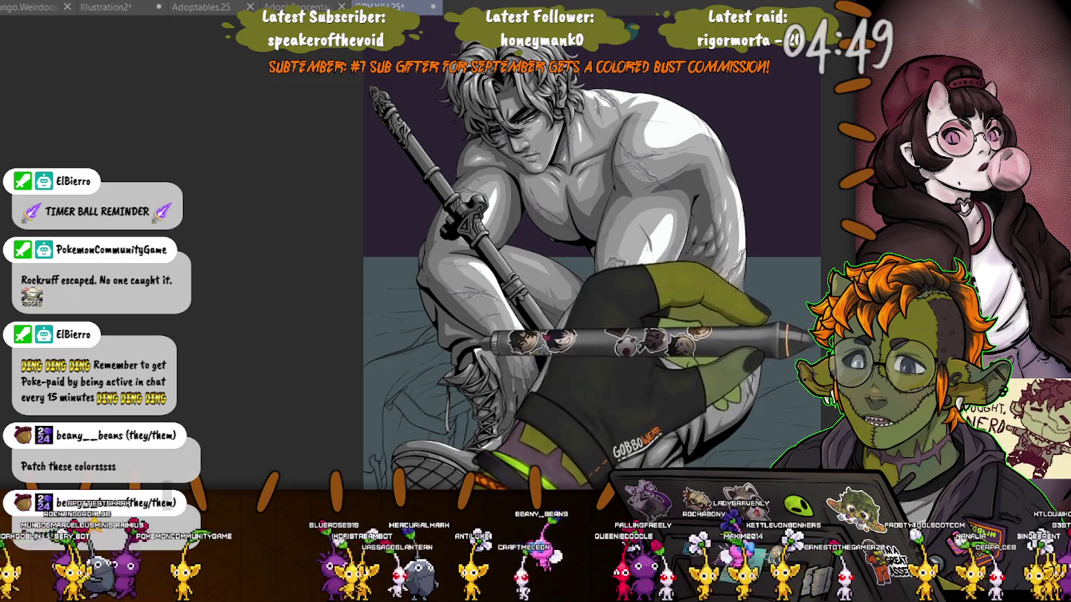
- Compare the warm orange colouring against a cooler, desaturated version, ending darker and muted
key(ctrl+z)
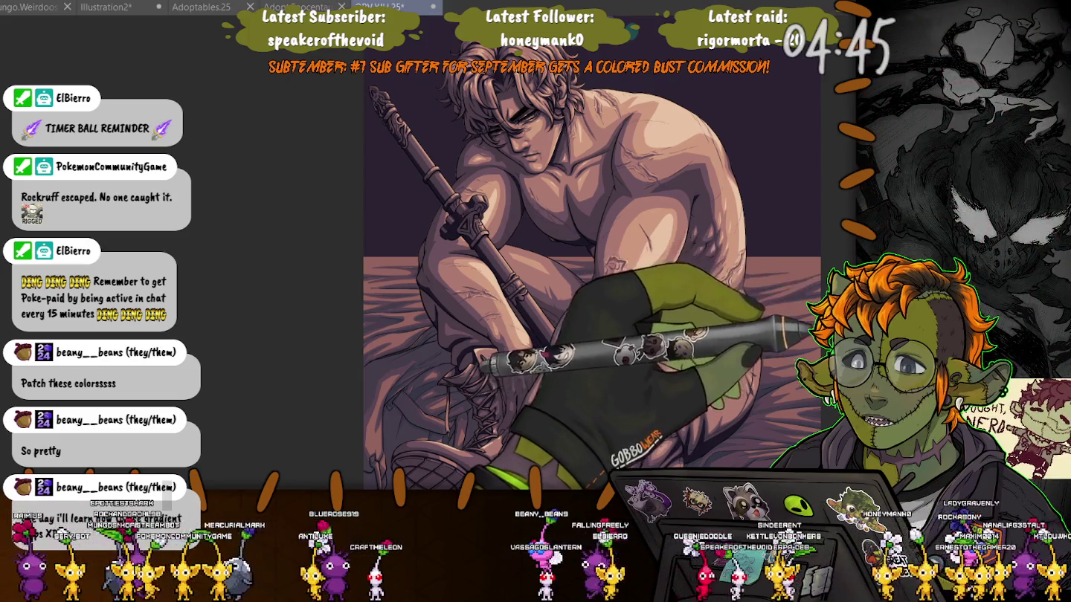
key(ctrl+z)
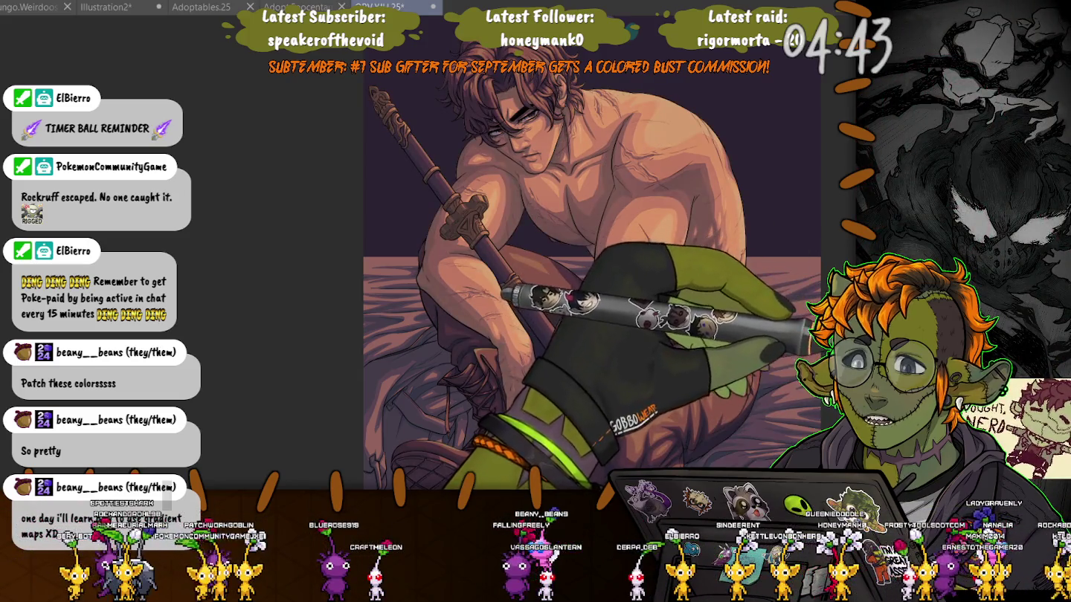
key(ctrl+z)
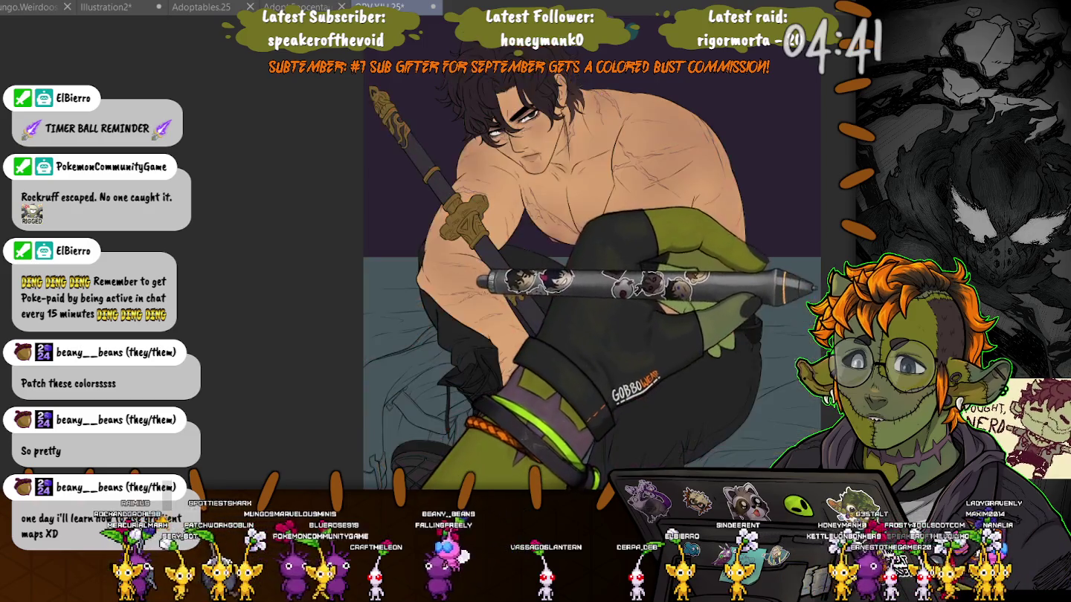
key(ctrl+z)
key(ctrl+z)
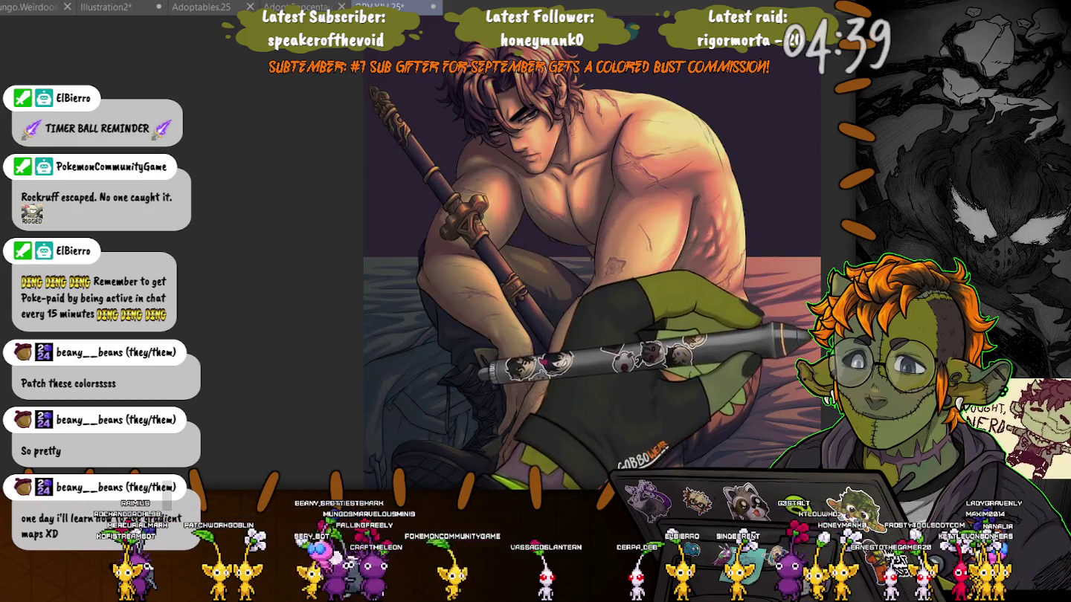
key(ctrl+z)
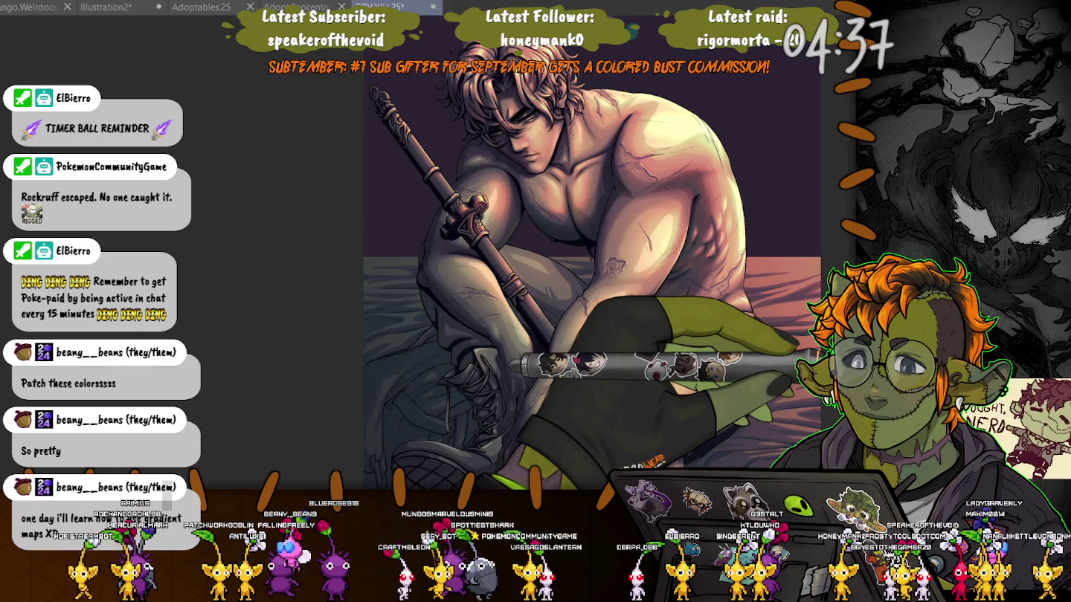
key(ctrl+y)
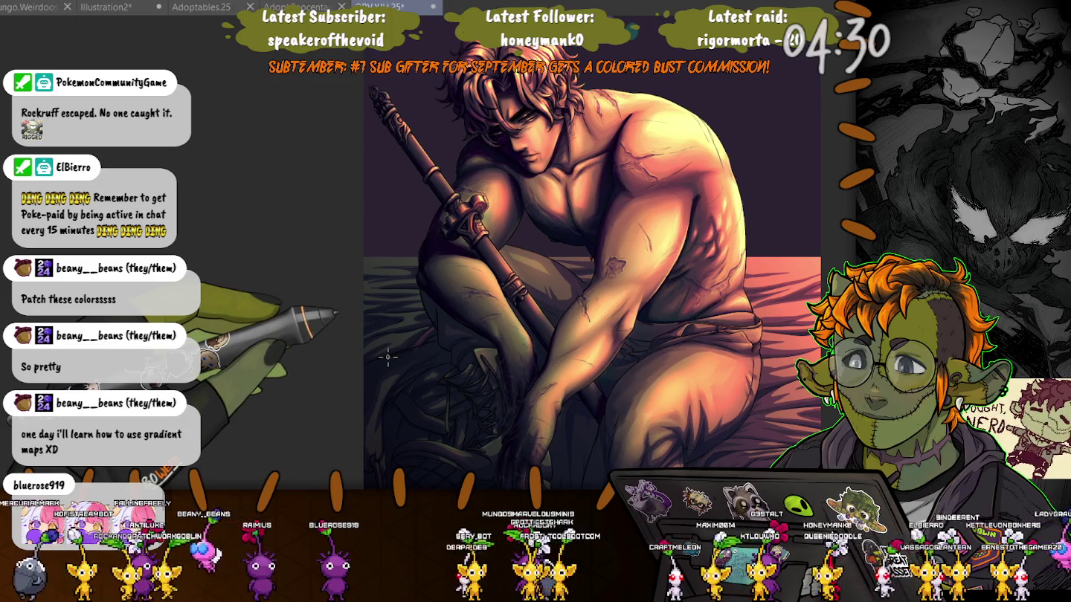
key(ctrl+z)
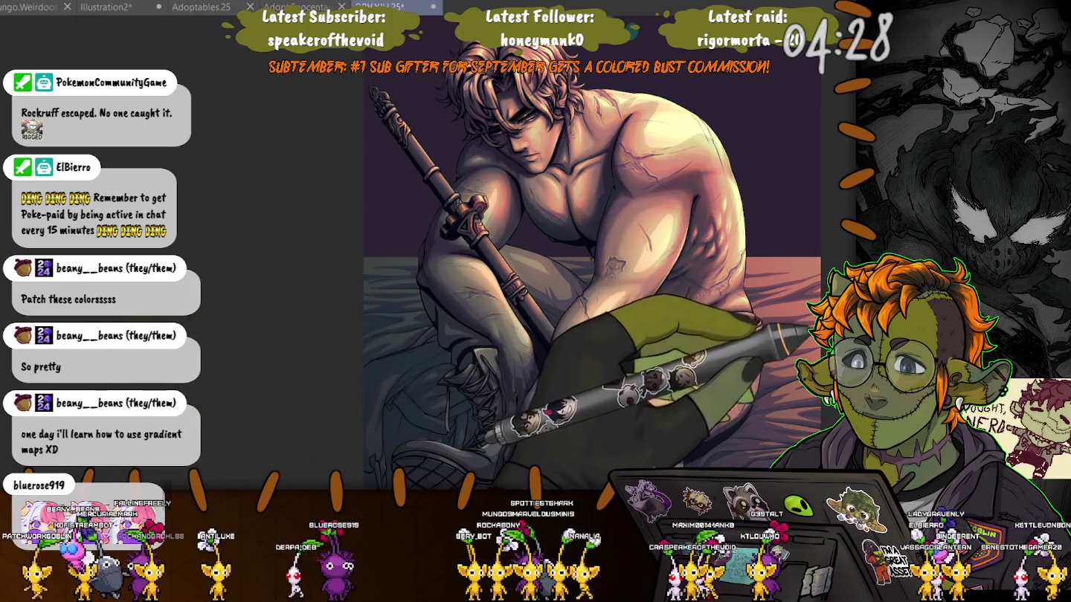
key(ctrl+y)
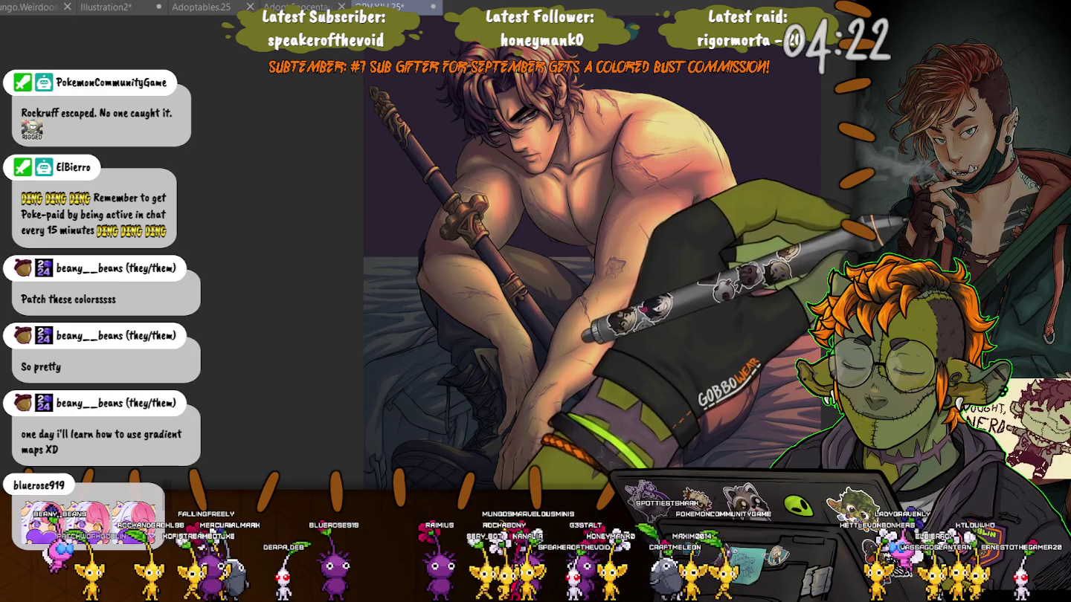
key(ctrl+z)
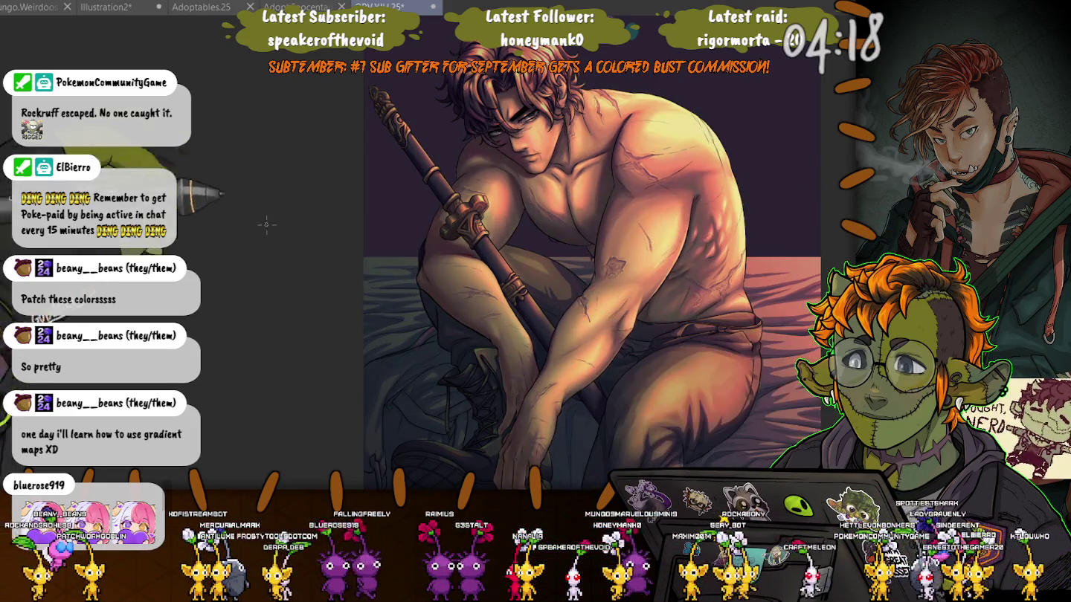
- Compare darker and brighter shading on the figure's body, settling on the darker shading
scroll(595, 253, up, 2)
scroll(595, 253, down, 2)
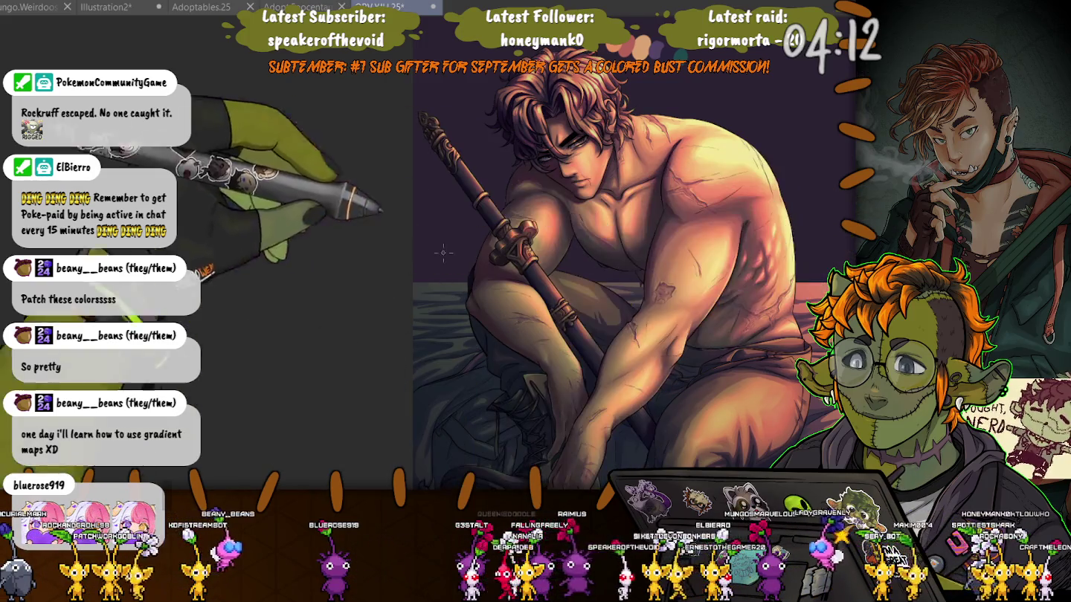
scroll(317, 197, up, 2)
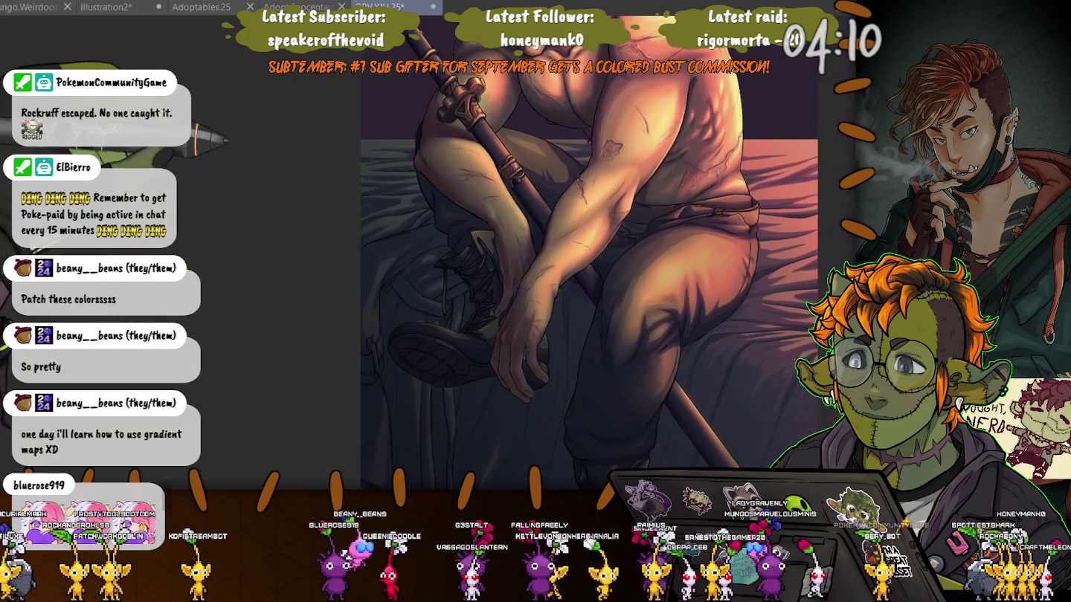
scroll(602, 253, down, 2)
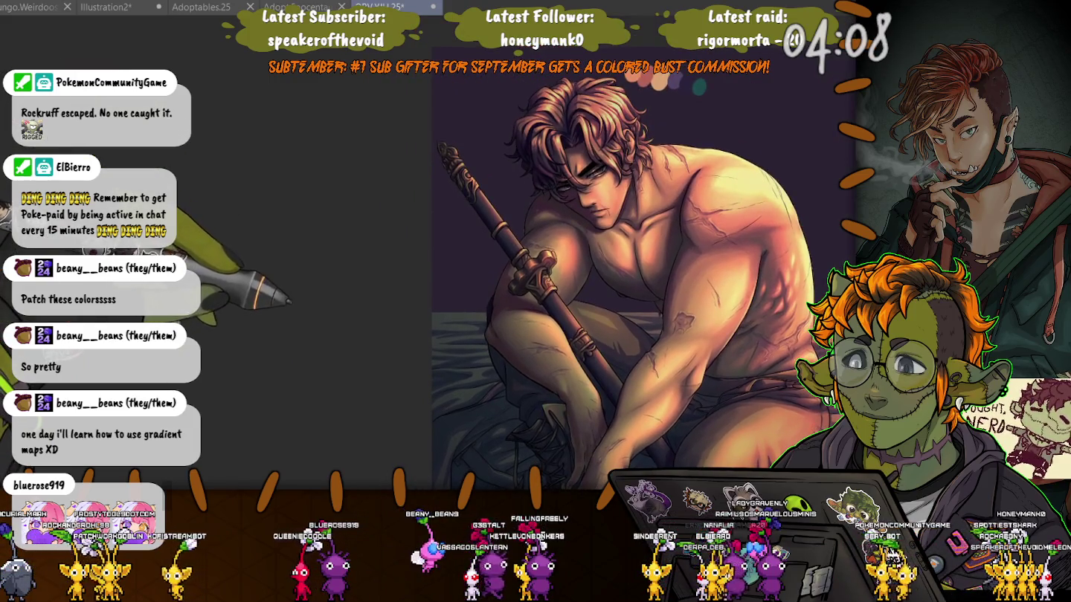
scroll(603, 252, up, 2)
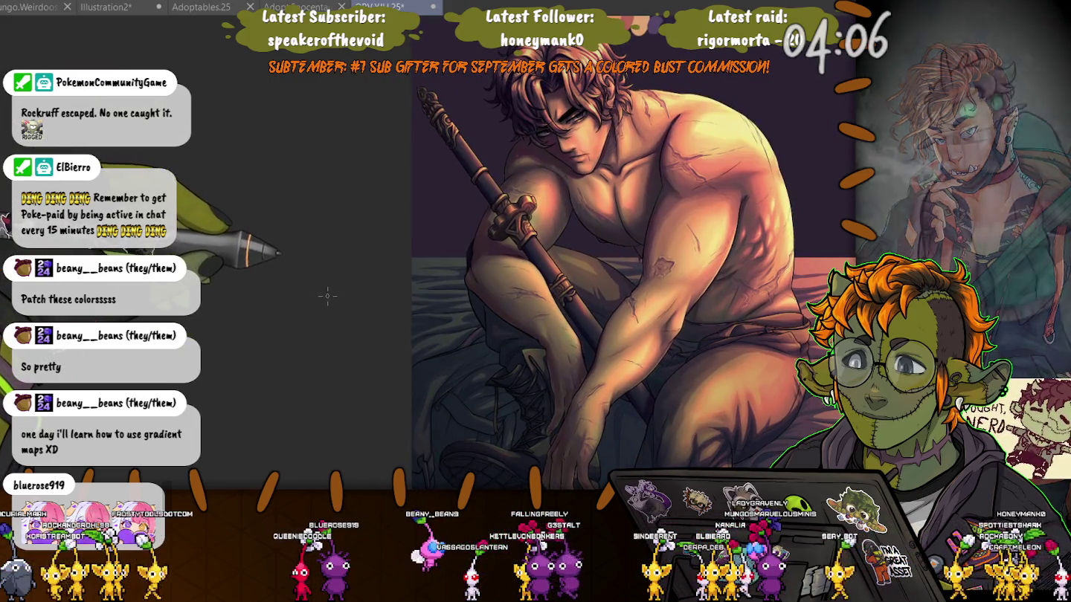
key(ctrl+z)
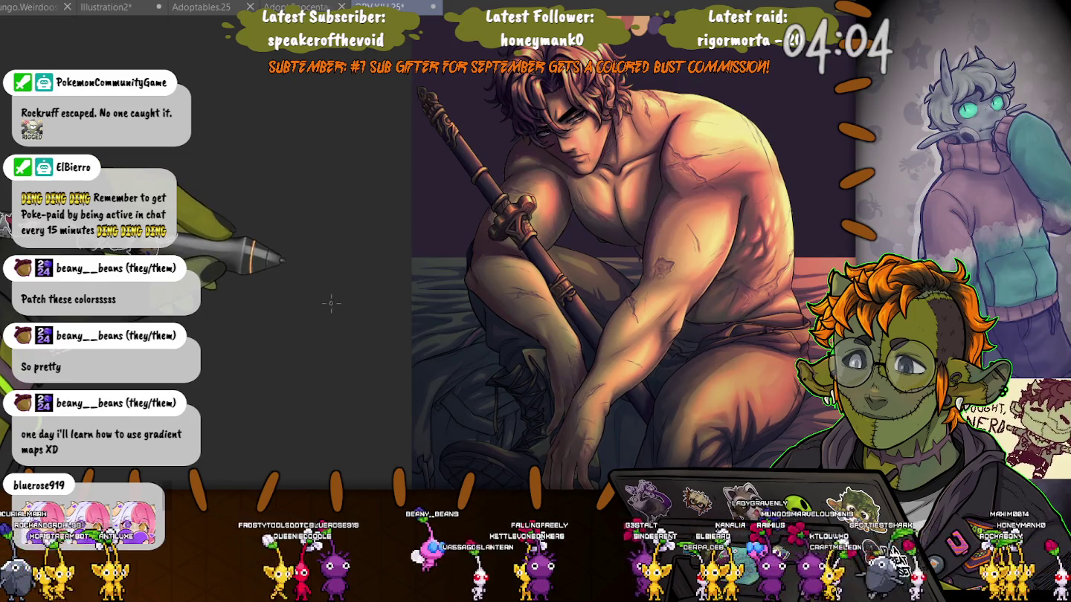
key(ctrl+y)
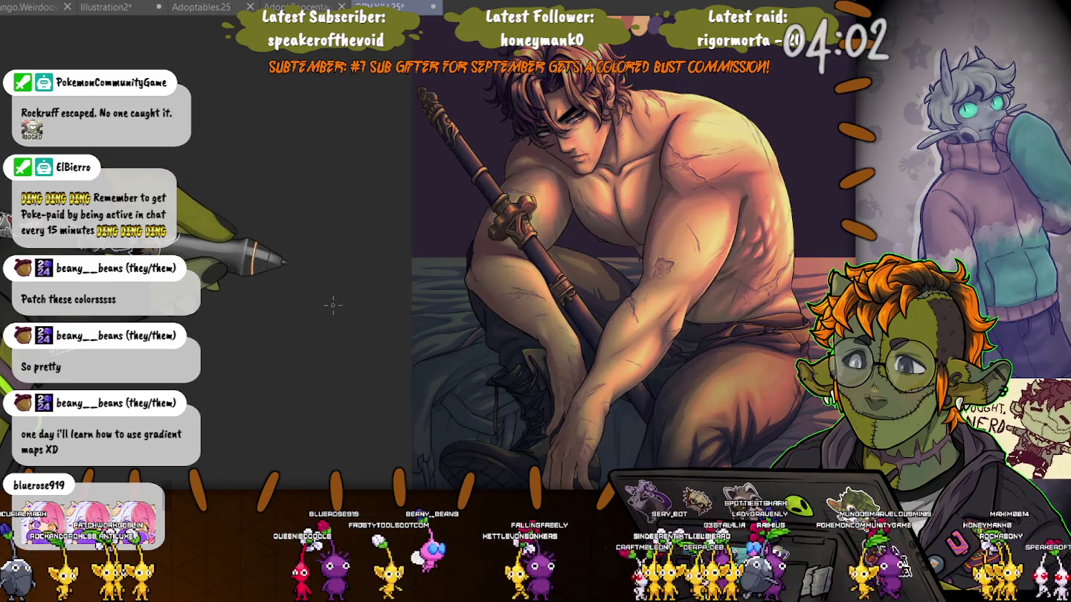
key(ctrl+z)
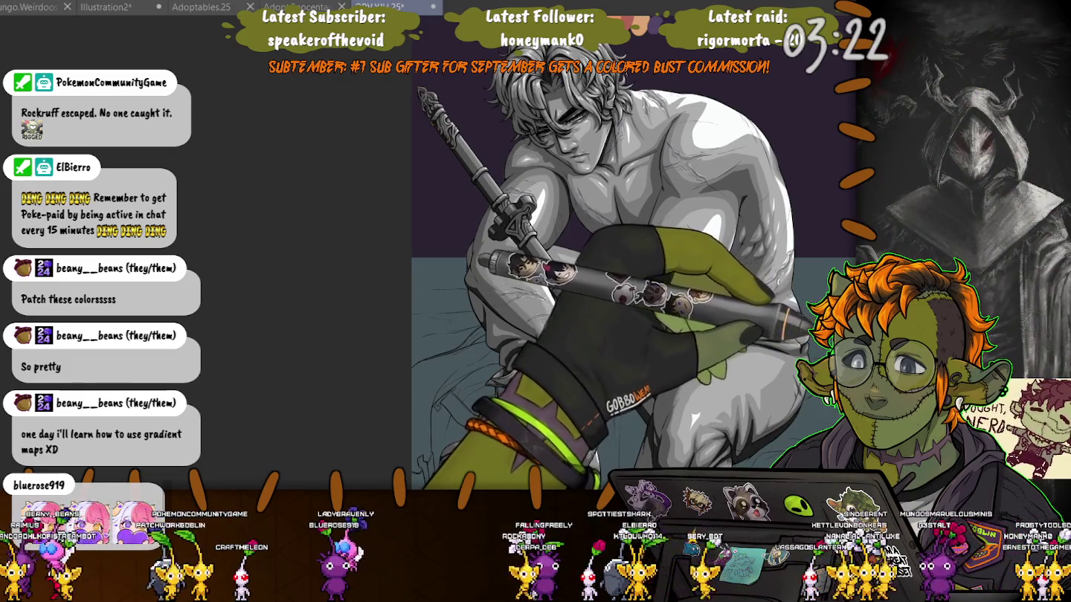
- Cycle from flat grey lineart through pink-teal, saturated orange-pink and muted purple-pink versions
key(ctrl+z)
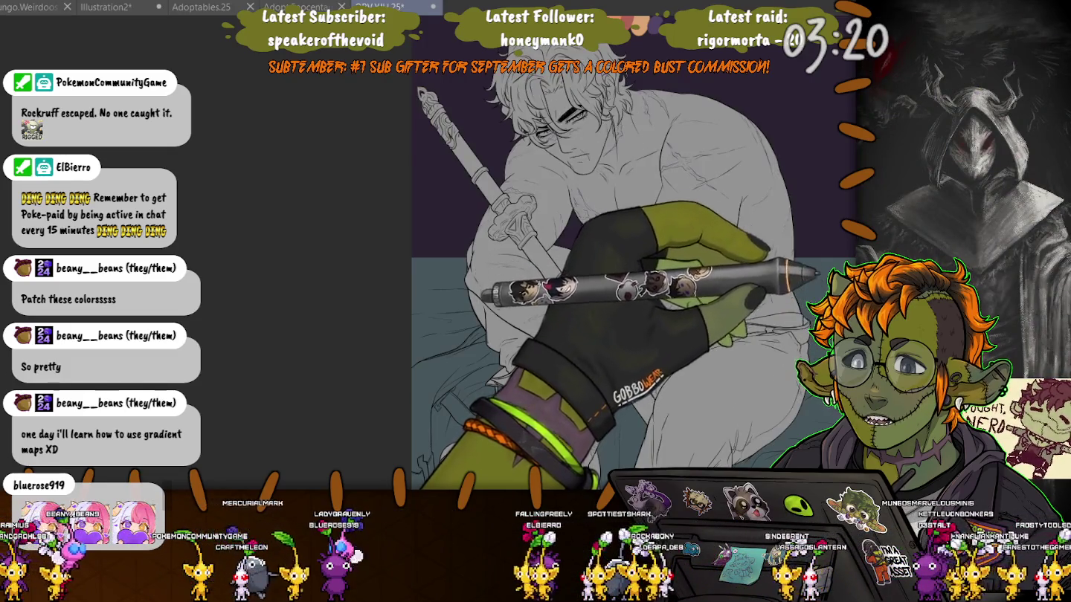
key(ctrl+y)
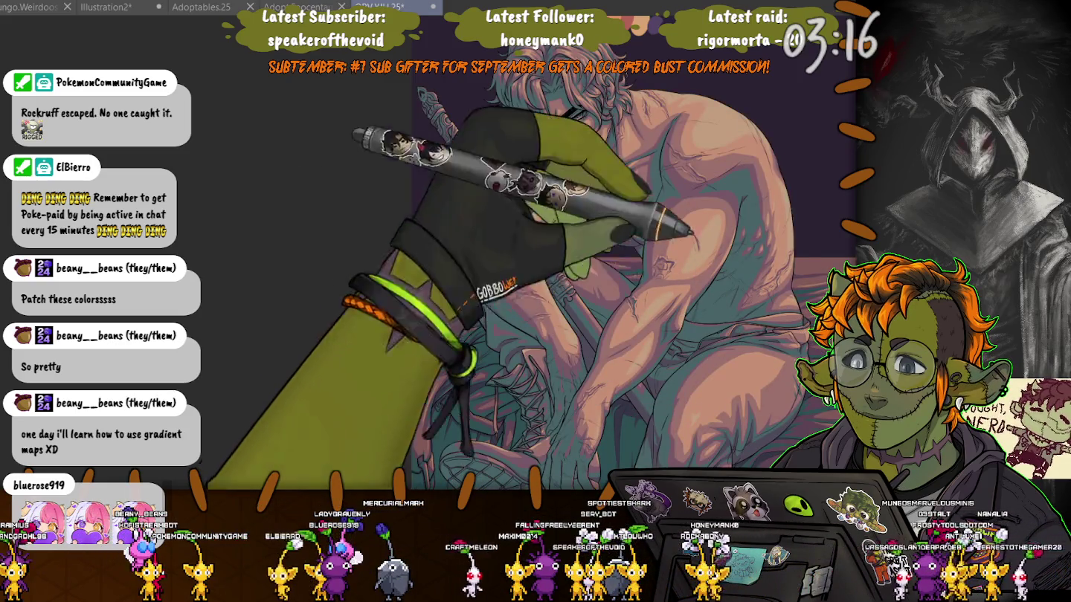
key(ctrl+z)
key(ctrl+z)
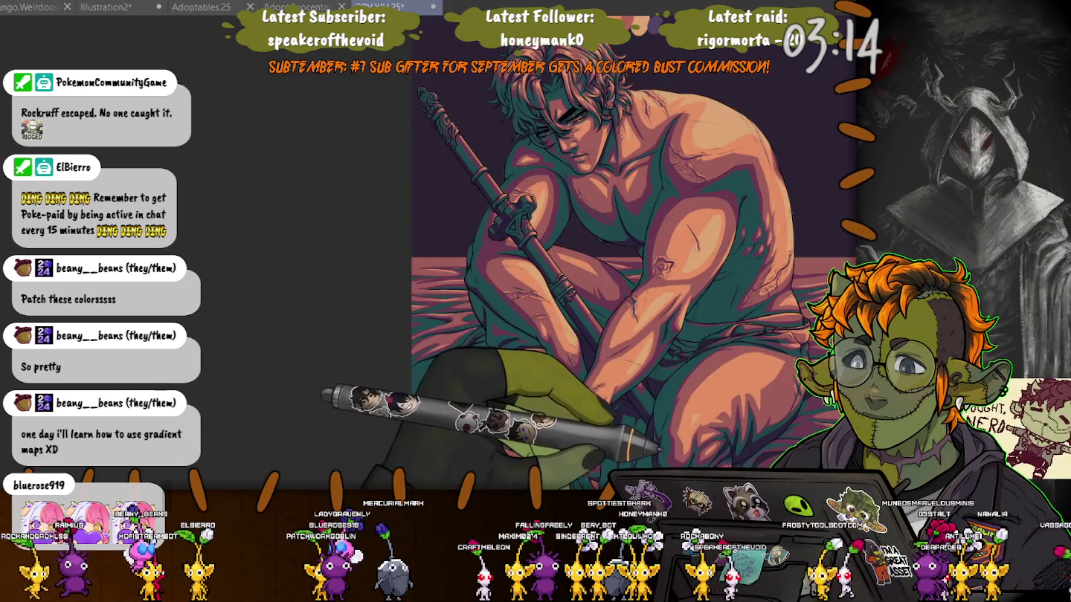
key(ctrl+y)
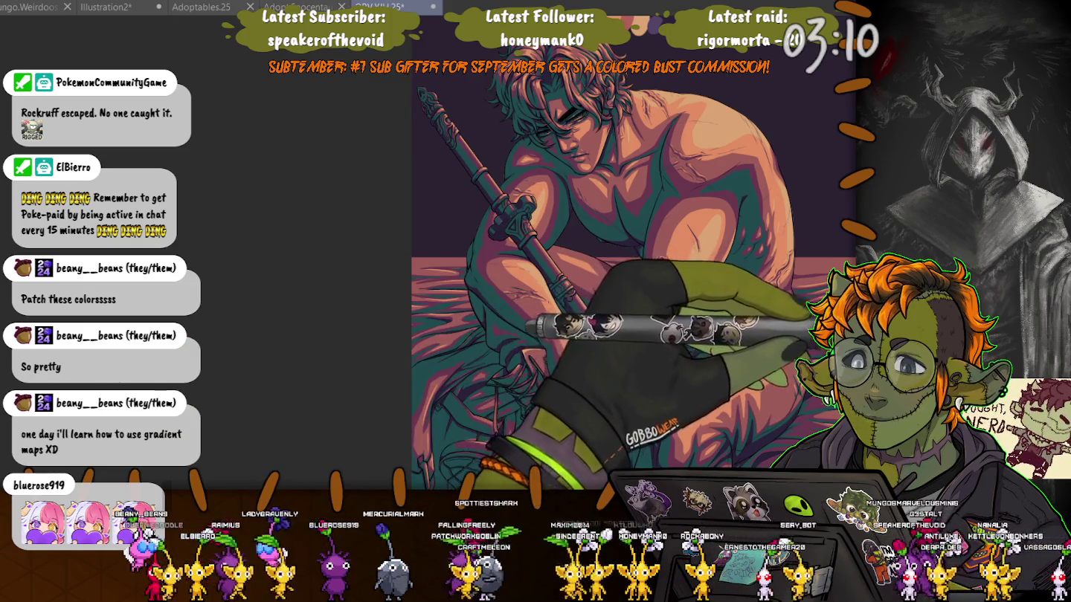
key(ctrl+z)
key(ctrl+z)
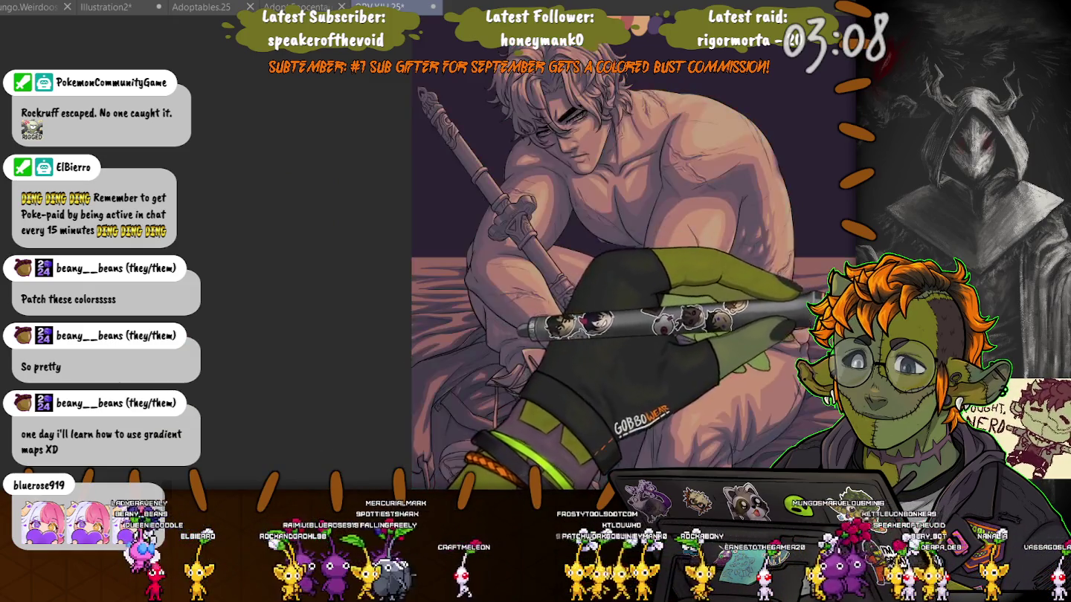
key(ctrl+z)
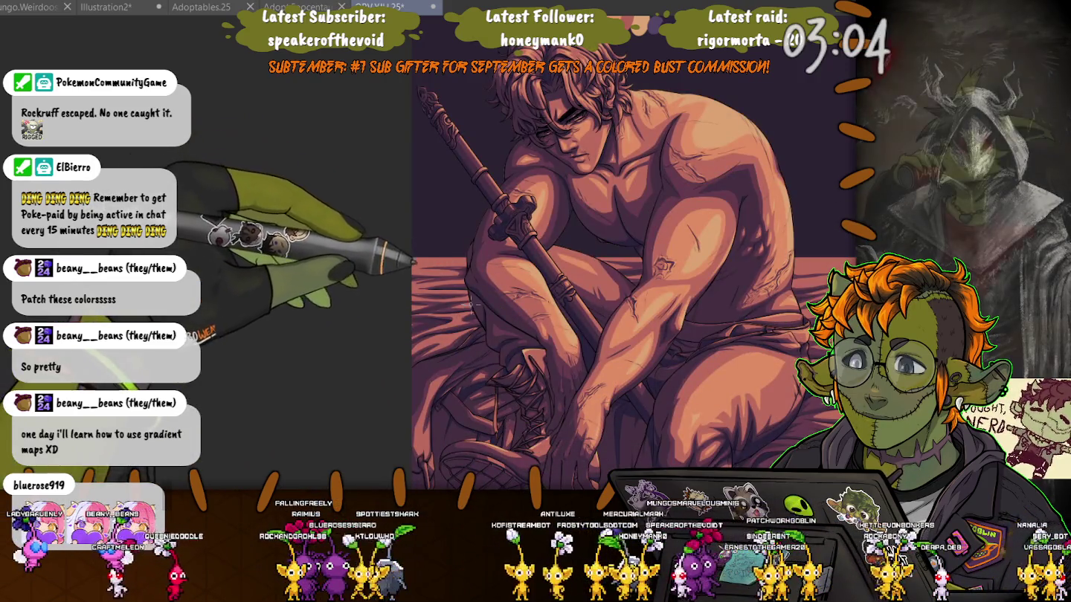
key(ctrl+y)
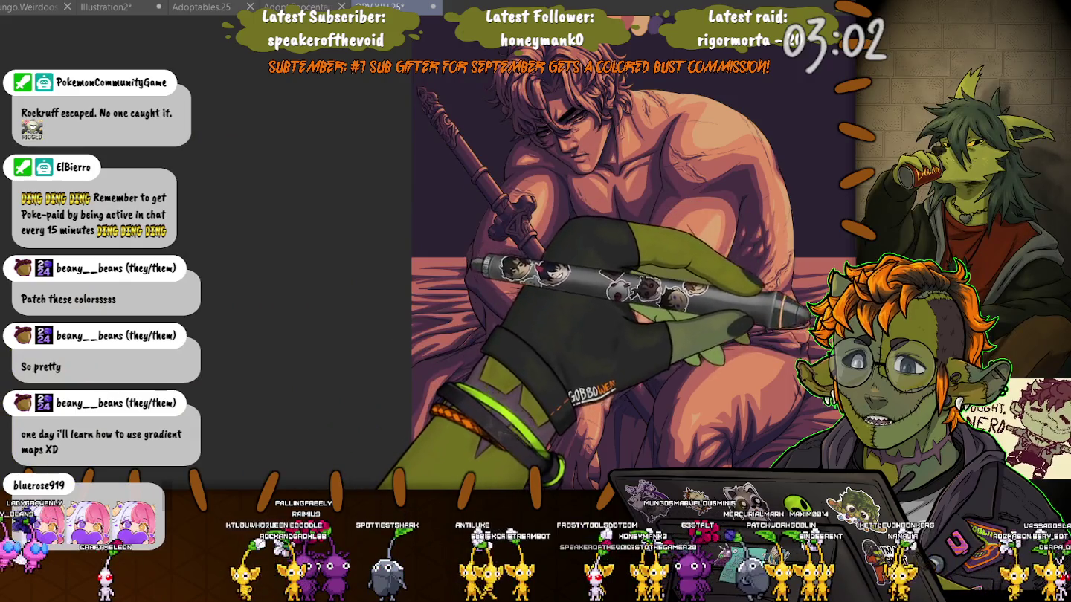
- Revisit lineart and gradient-map stages, ending on the warm skin render with teal shadows
key(ctrl+z)
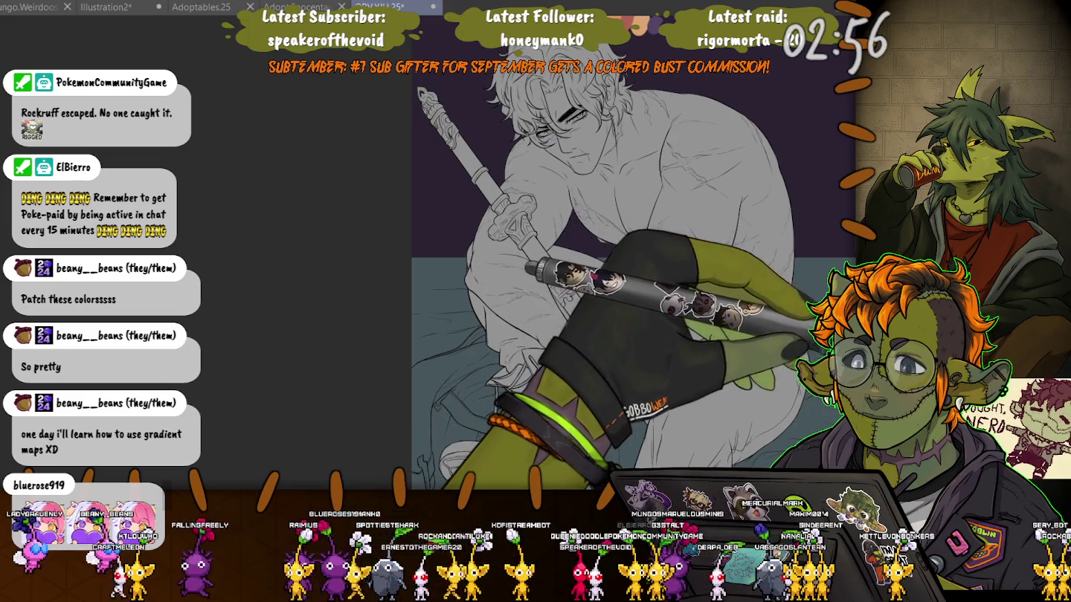
key(ctrl+y)
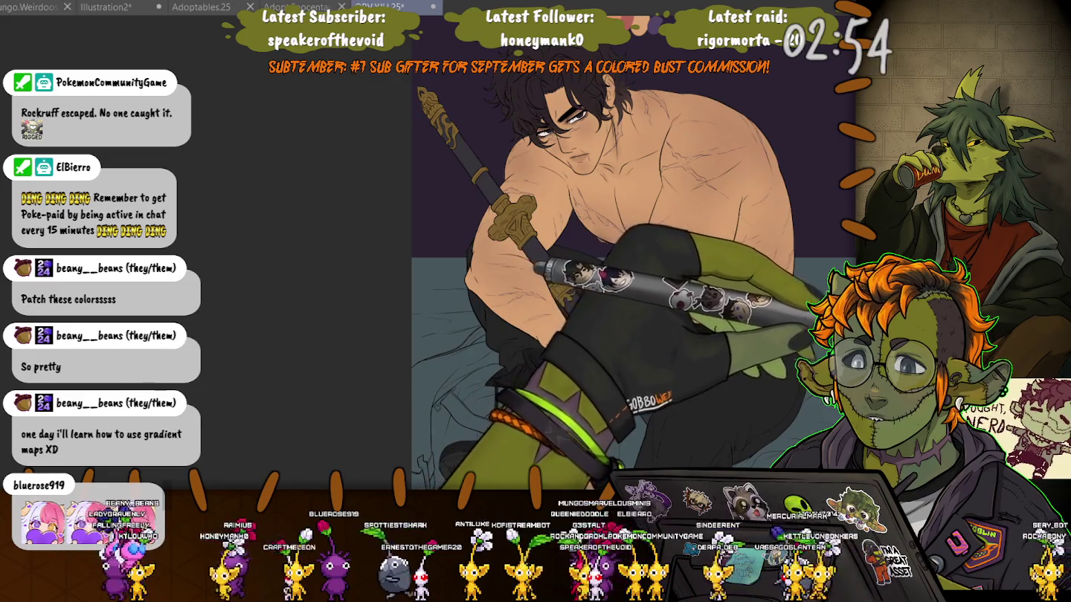
key(ctrl+y)
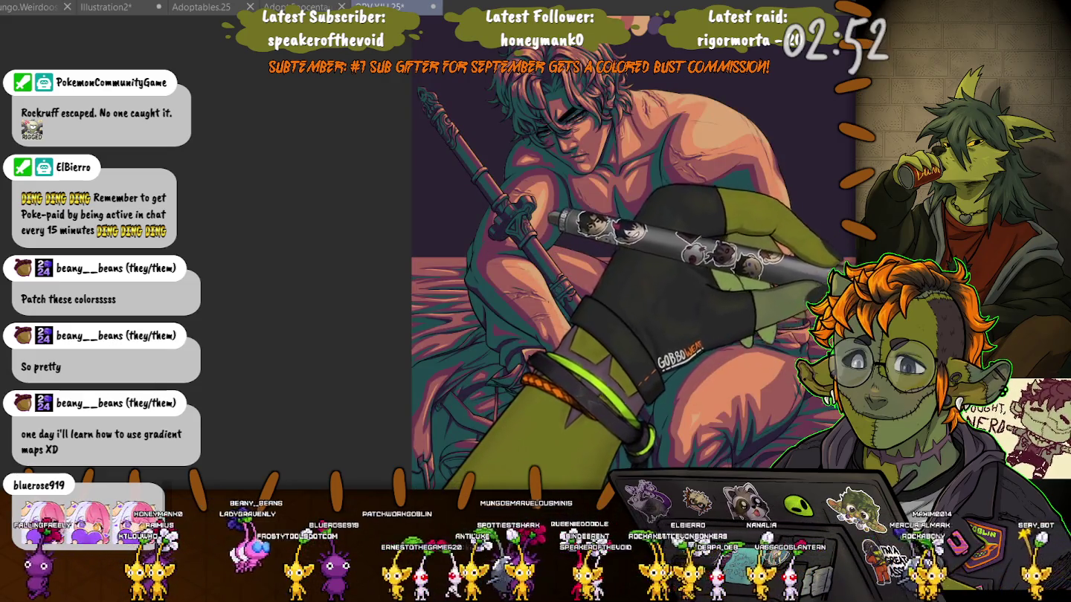
key(ctrl+z)
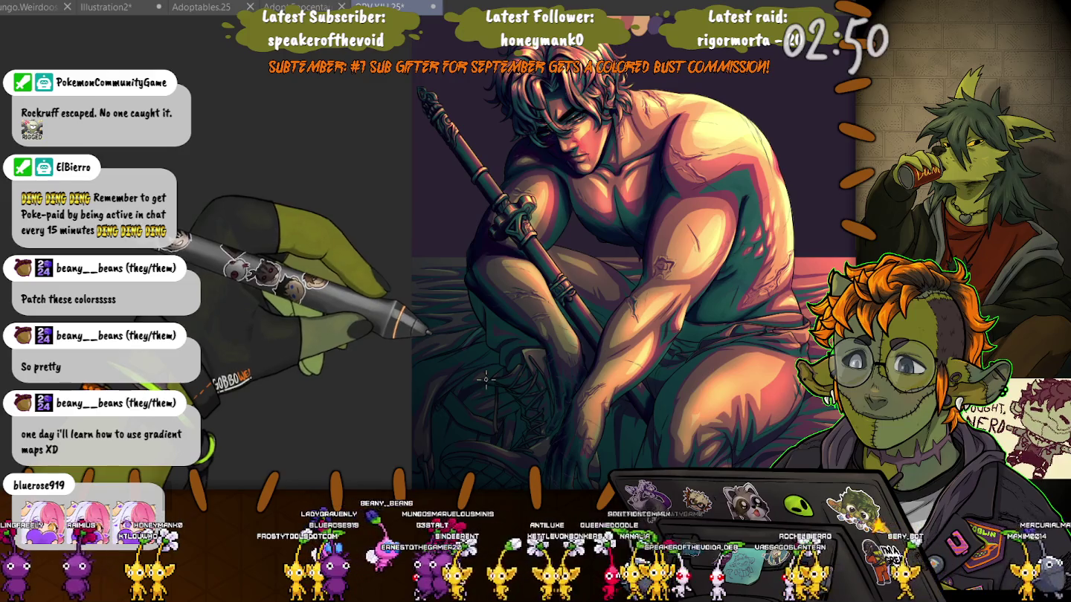
drag(486, 380, 635, 305)
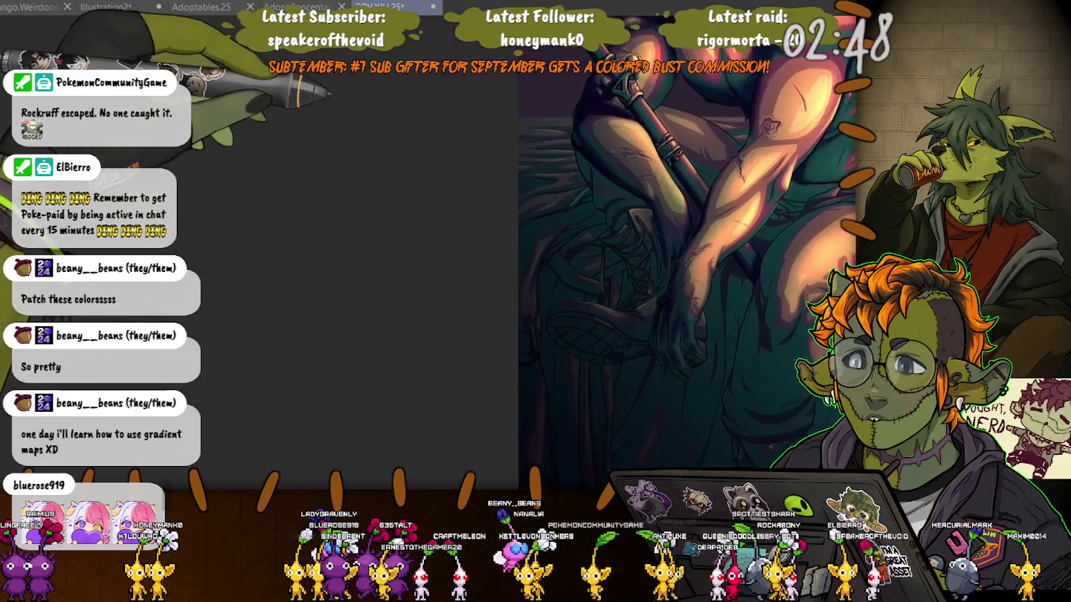
- Centre the legs and hands, comparing the pink-teal gradient-map version with the warm render
drag(407, 130, 244, 115)
key(ctrl+y)
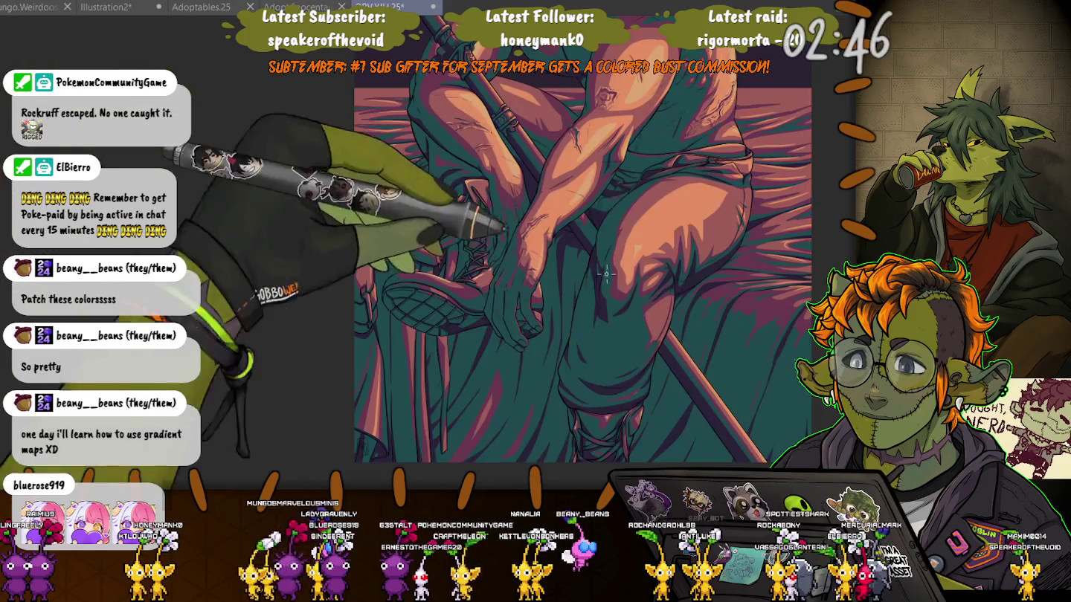
key(ctrl+z)
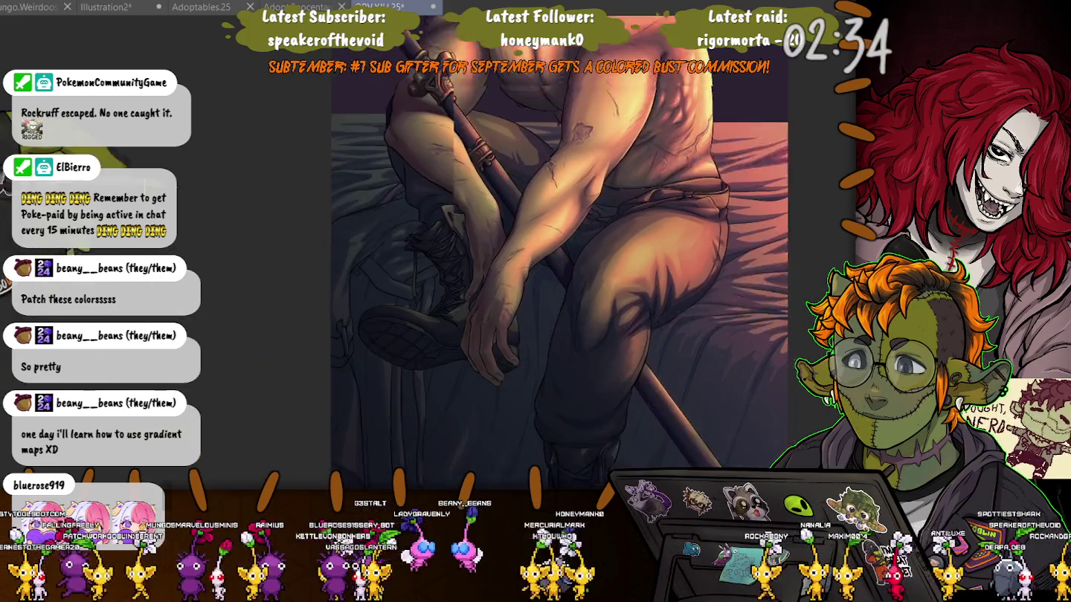
scroll(572, 260, up, 1)
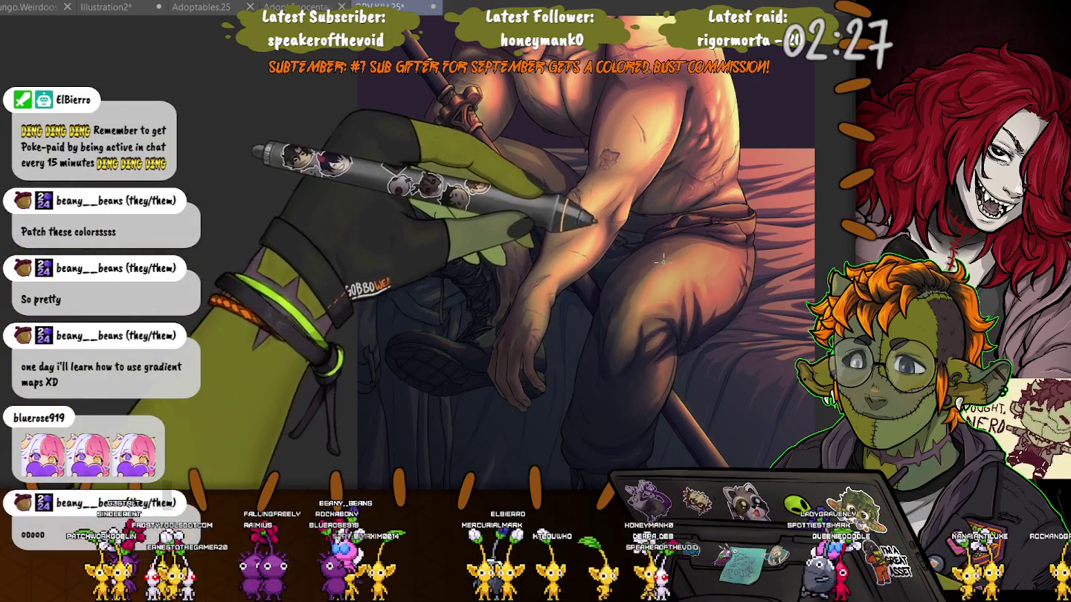
scroll(661, 260, up, 2)
scroll(640, 268, up, 2)
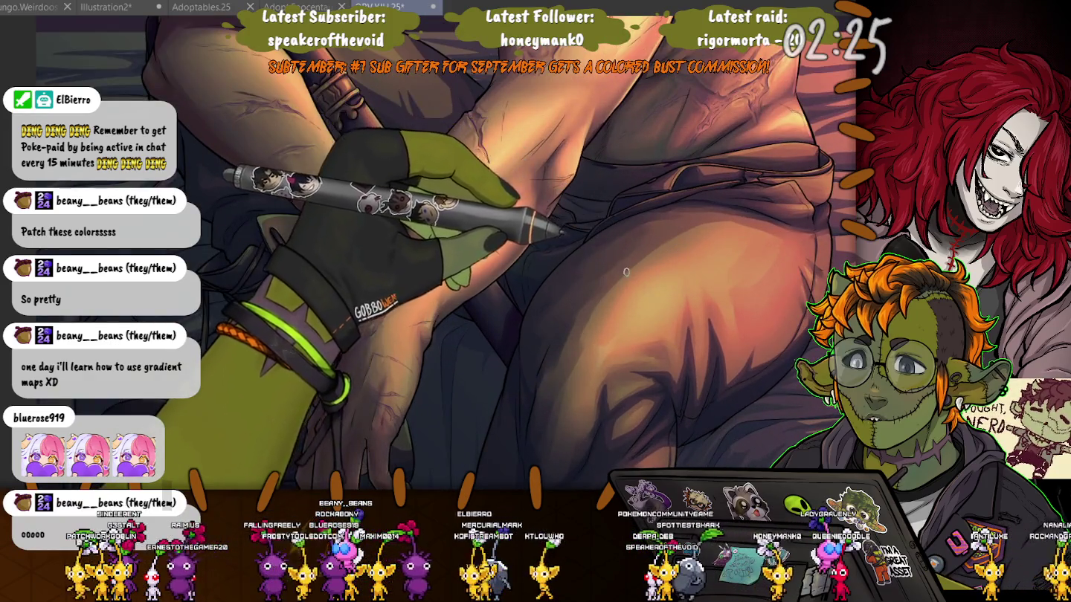
scroll(626, 272, down, 1)
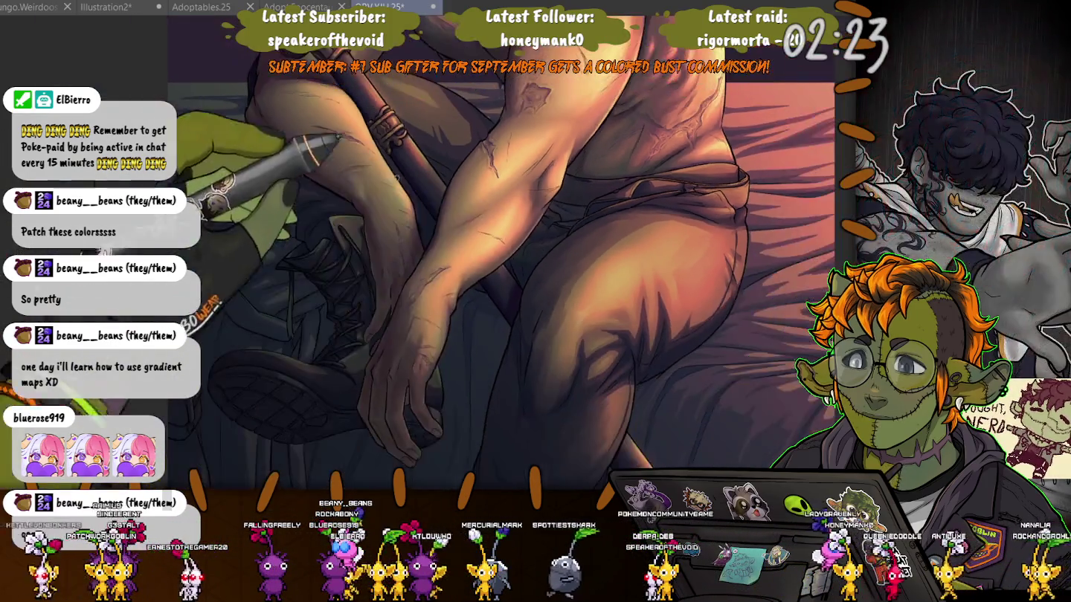
scroll(508, 253, down, 5)
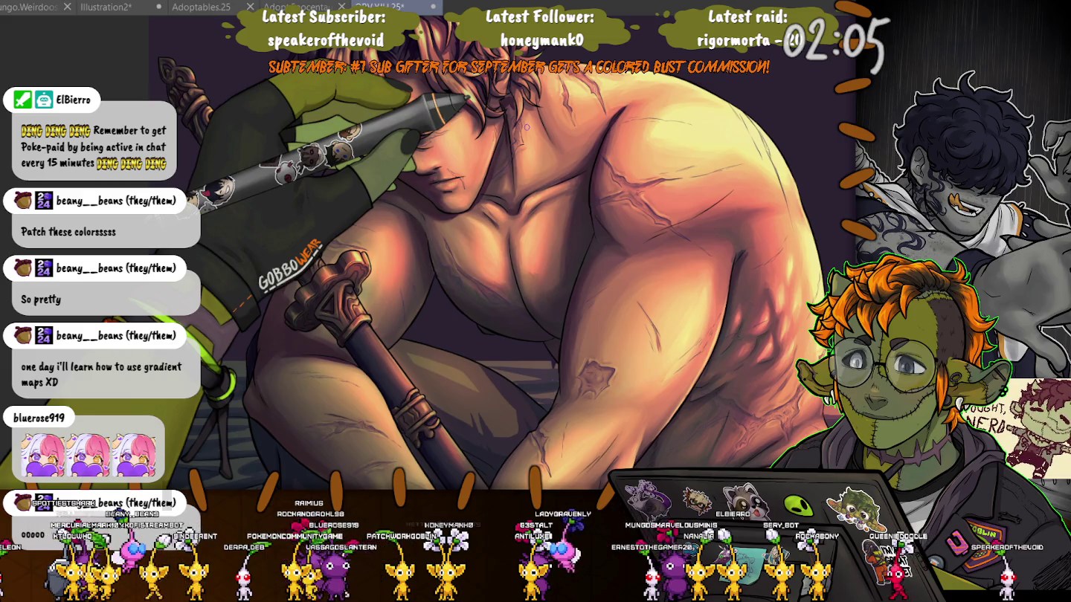
- Move the view to the hand and knee and hide the warm colour layers to show base colours
scroll(284, 240, down, 2)
scroll(284, 240, down, 2)
scroll(284, 240, down, 2)
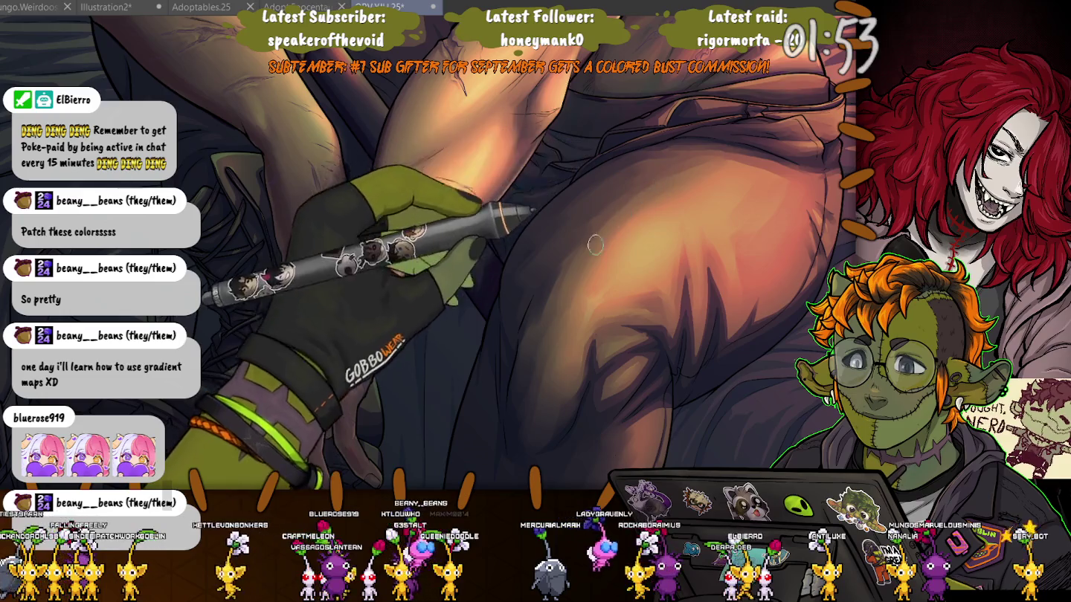
drag(545, 354, 413, 141)
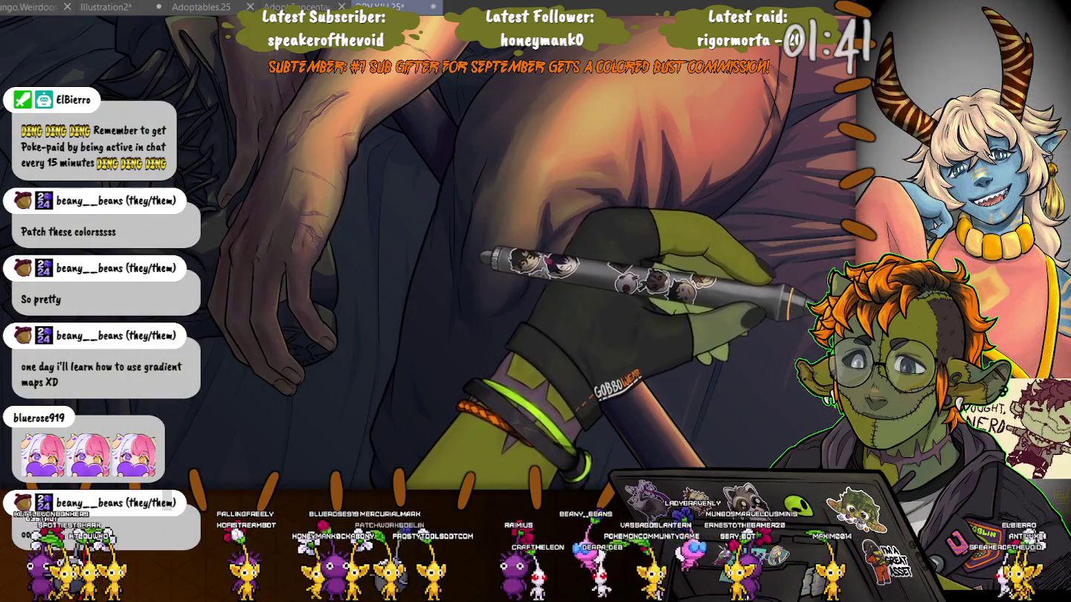
key(ctrl+z)
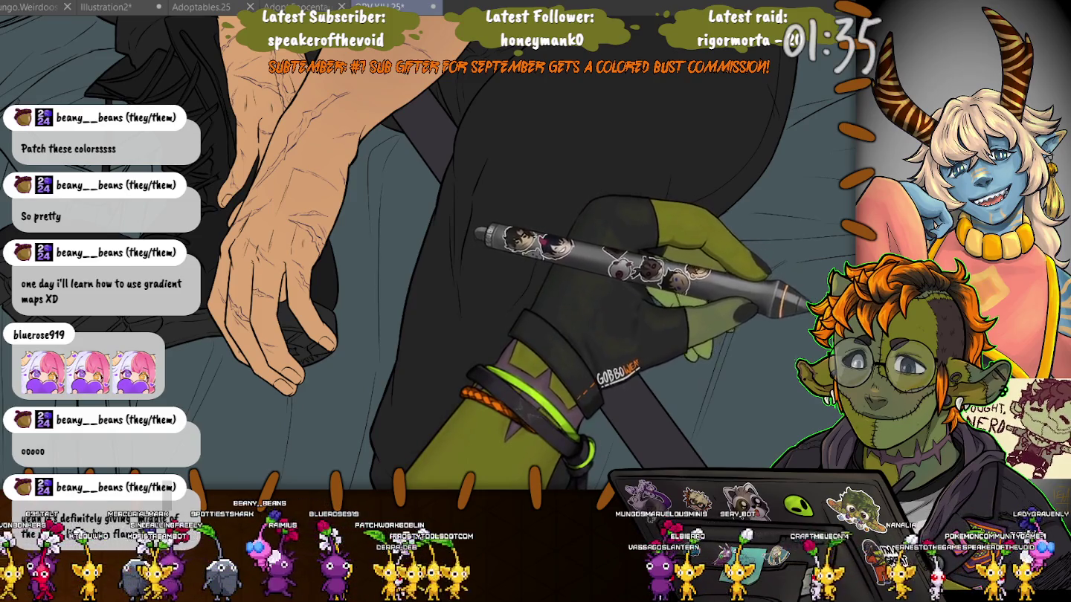
- Show the greyscale shading again and fit the whole figure in the window
key(ctrl+z)
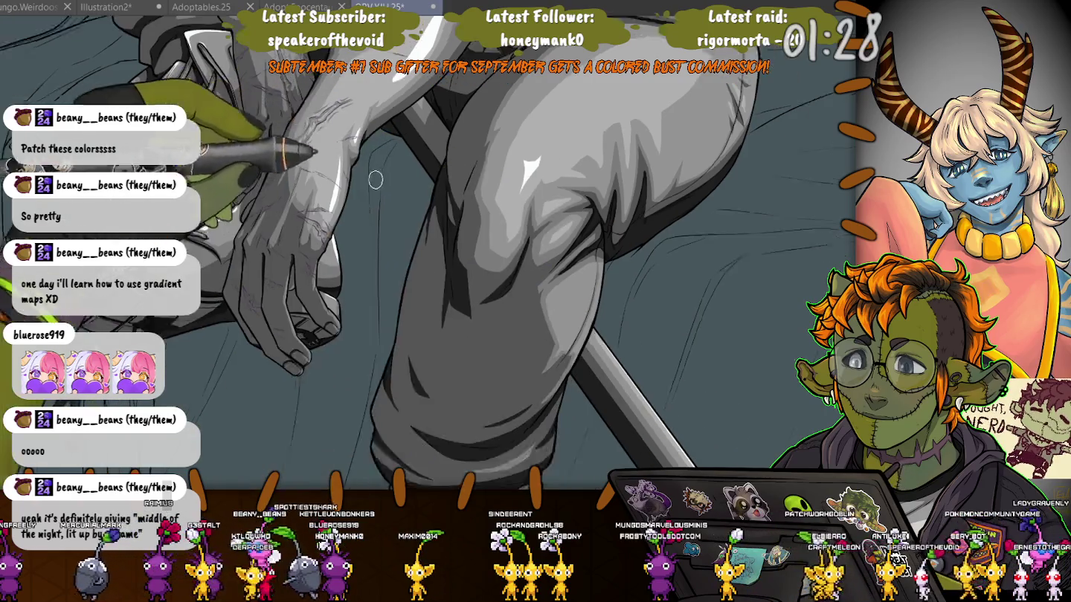
key(ctrl+0)
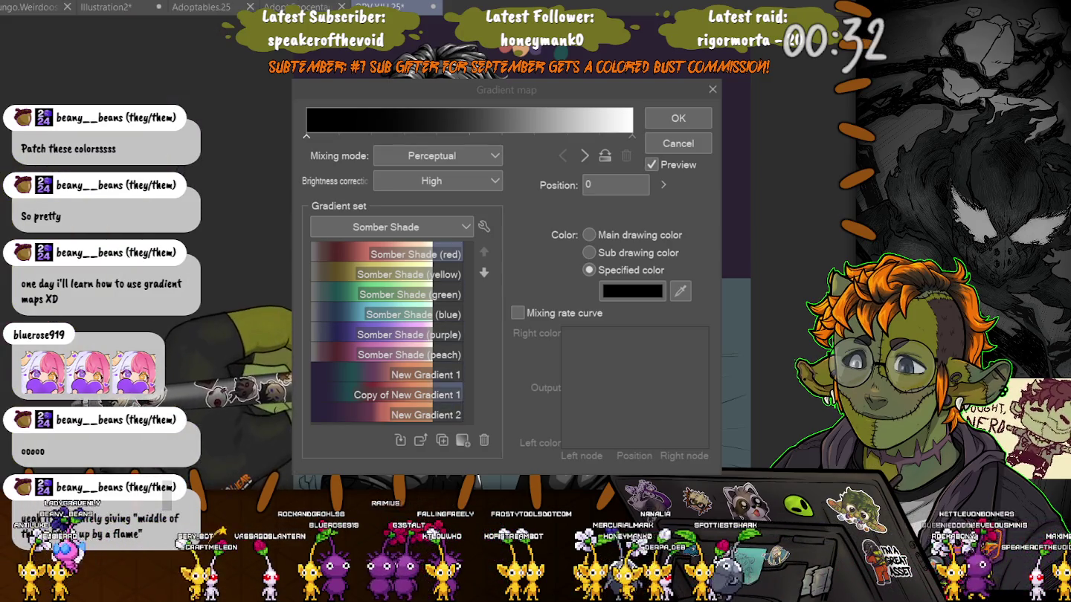
- Try New Gradient 1, its Copy and New Gradient 2, then return to New Gradient 1
click(332, 368)
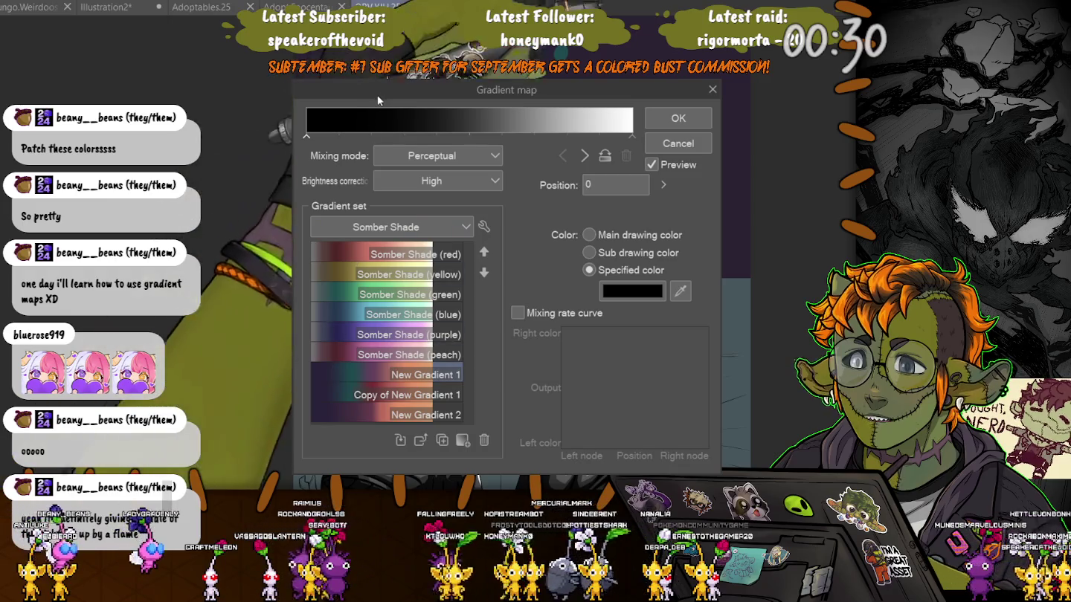
click(335, 368)
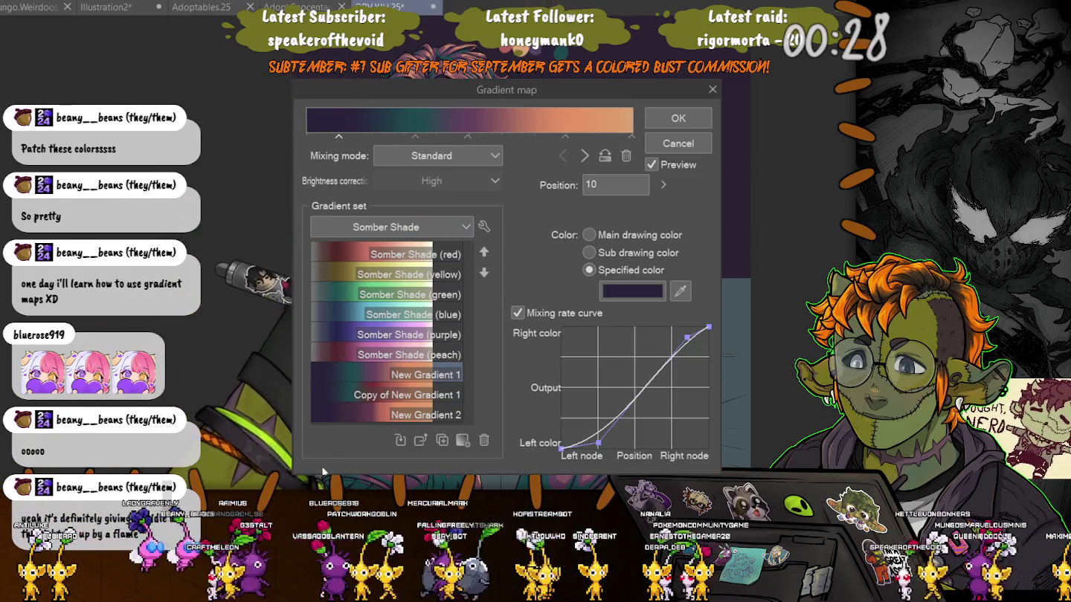
click(331, 390)
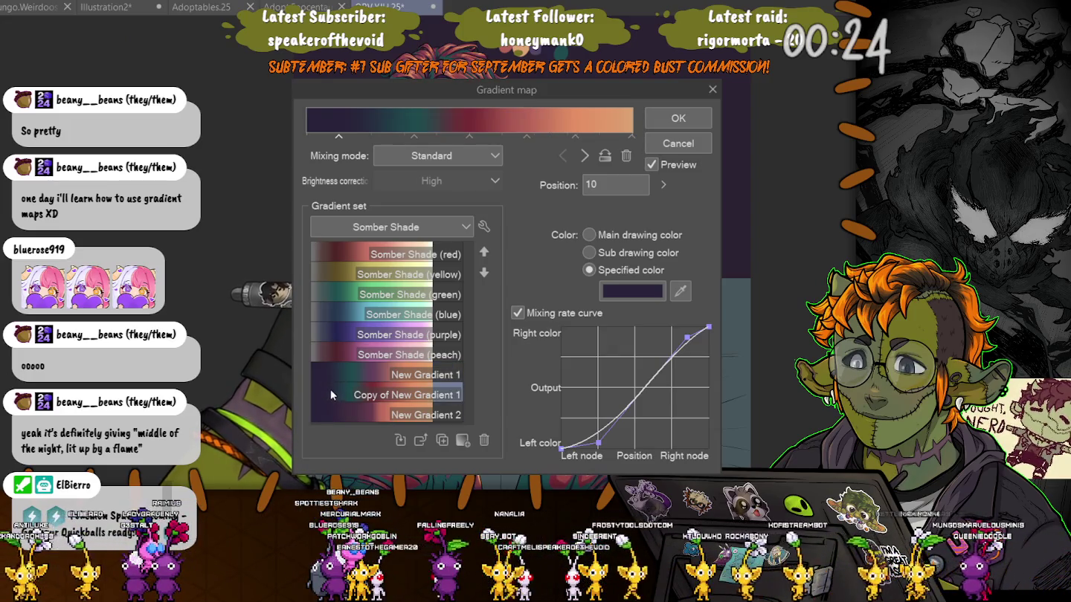
click(333, 409)
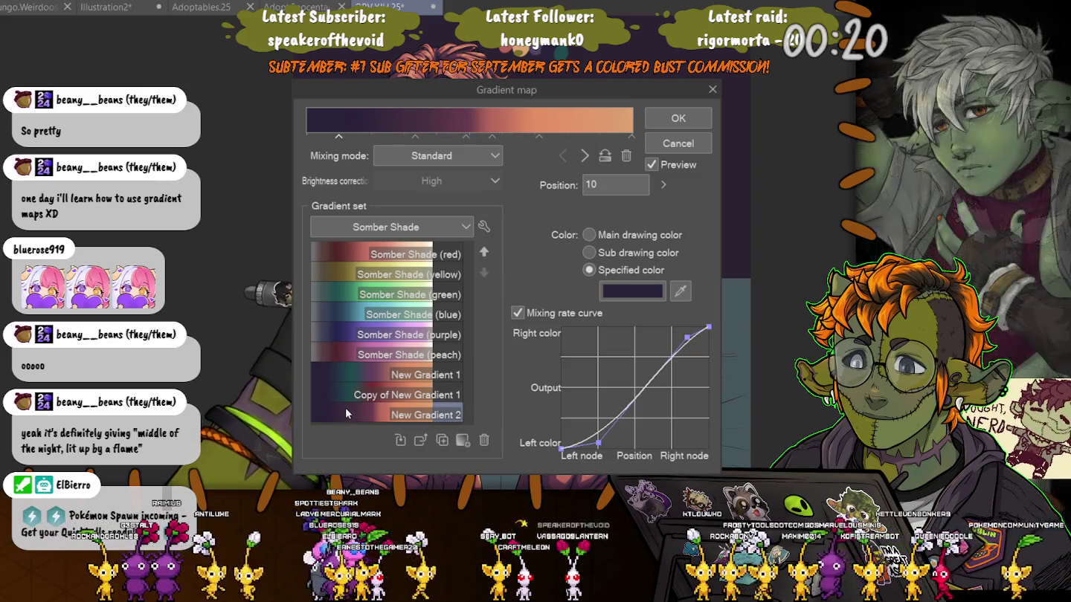
click(336, 372)
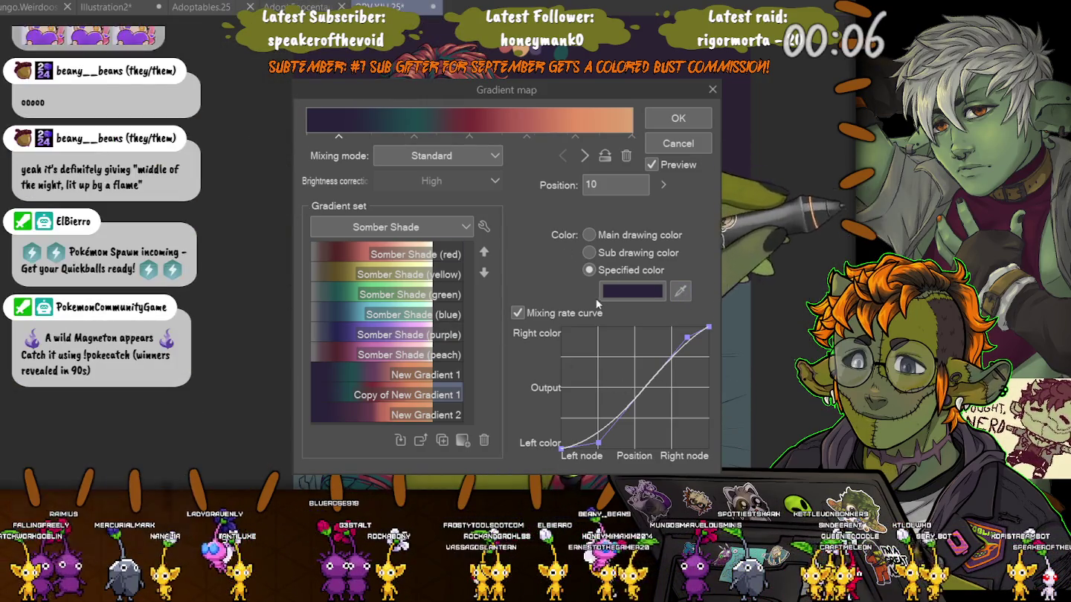
- Set the gradient's dark end to blue-grey and close the gradient map settings
click(681, 291)
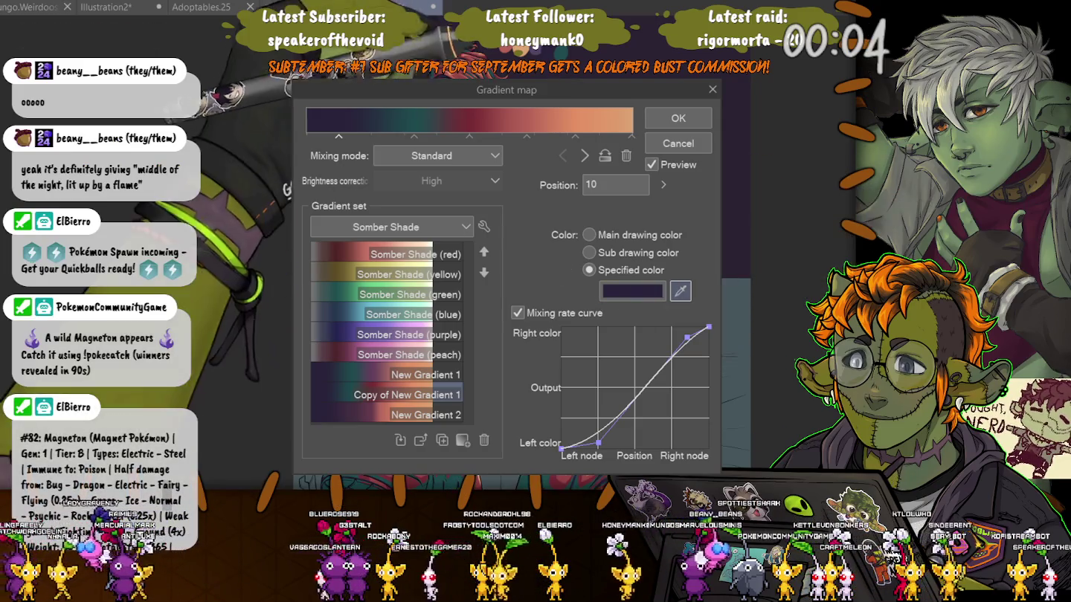
click(396, 384)
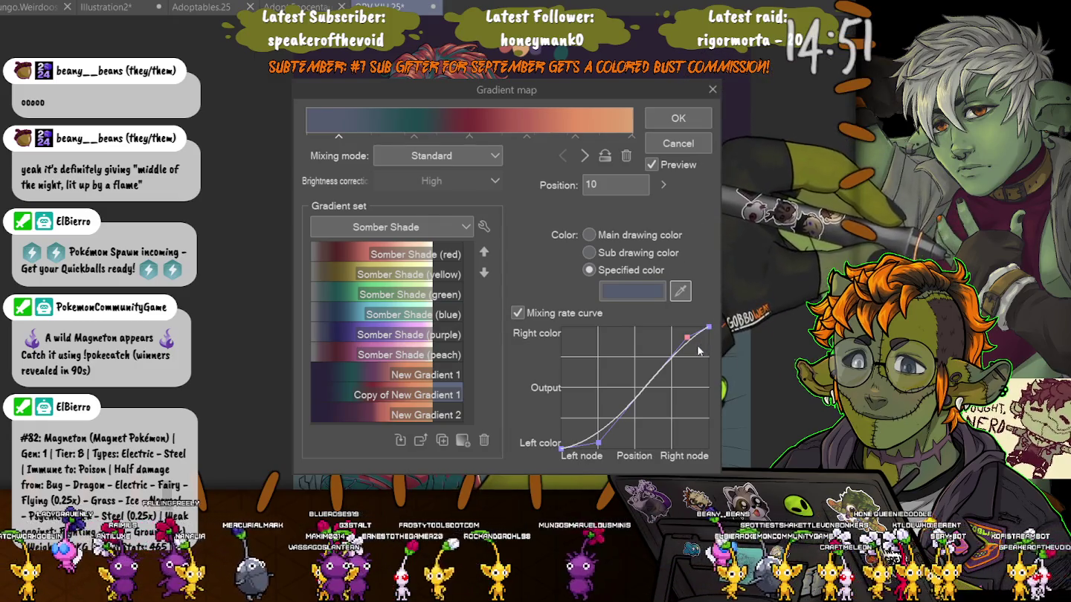
click(678, 144)
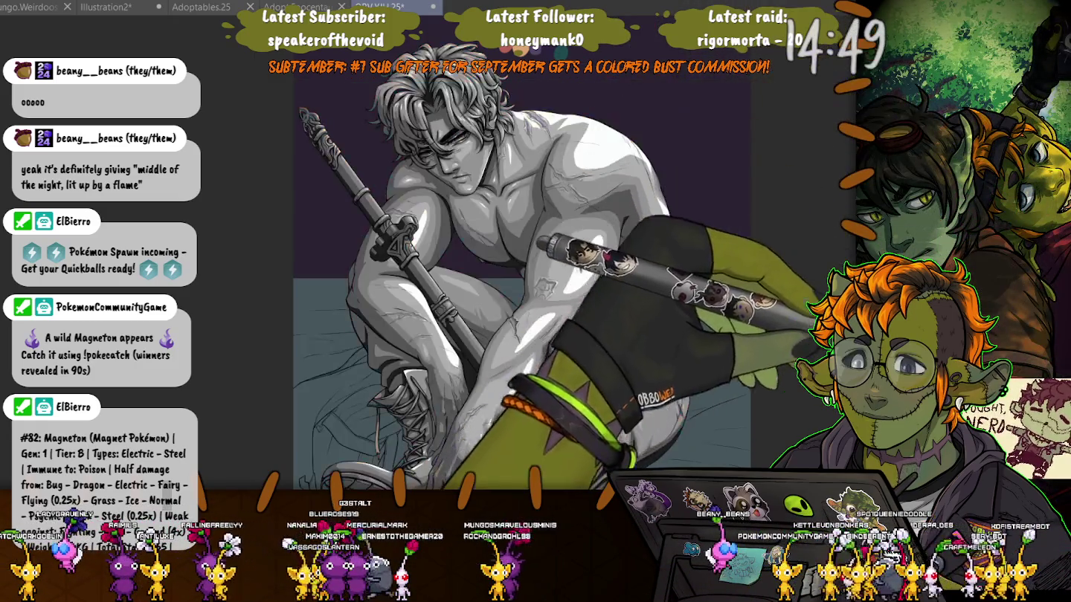
- Hide the greyscale shading layers to reveal the warm full-colour painting
key(ctrl+equal)
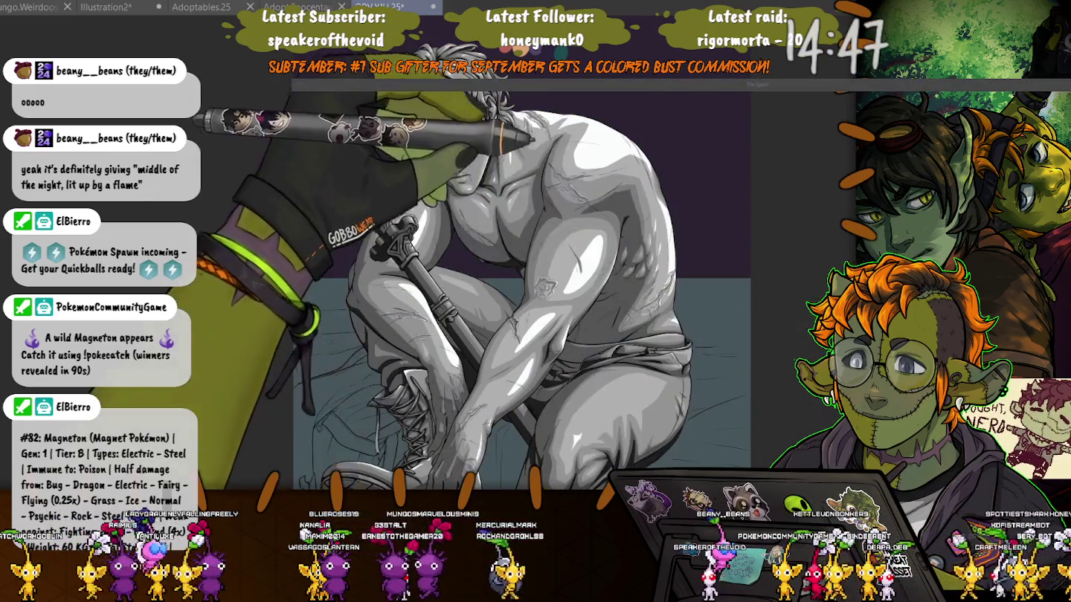
key(ctrl+minus)
key(ctrl+z)
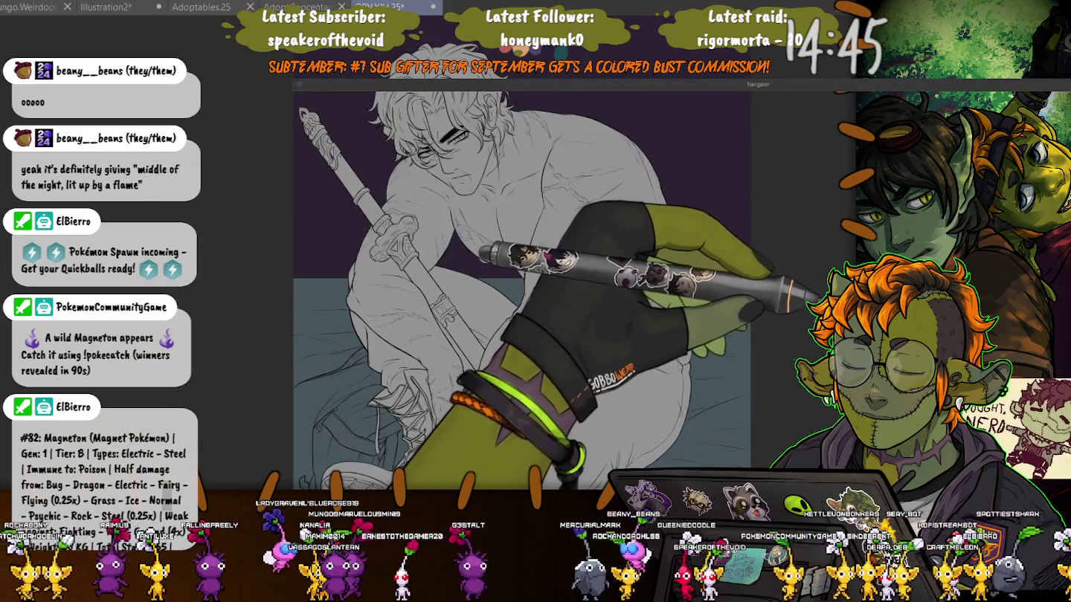
key(ctrl+z)
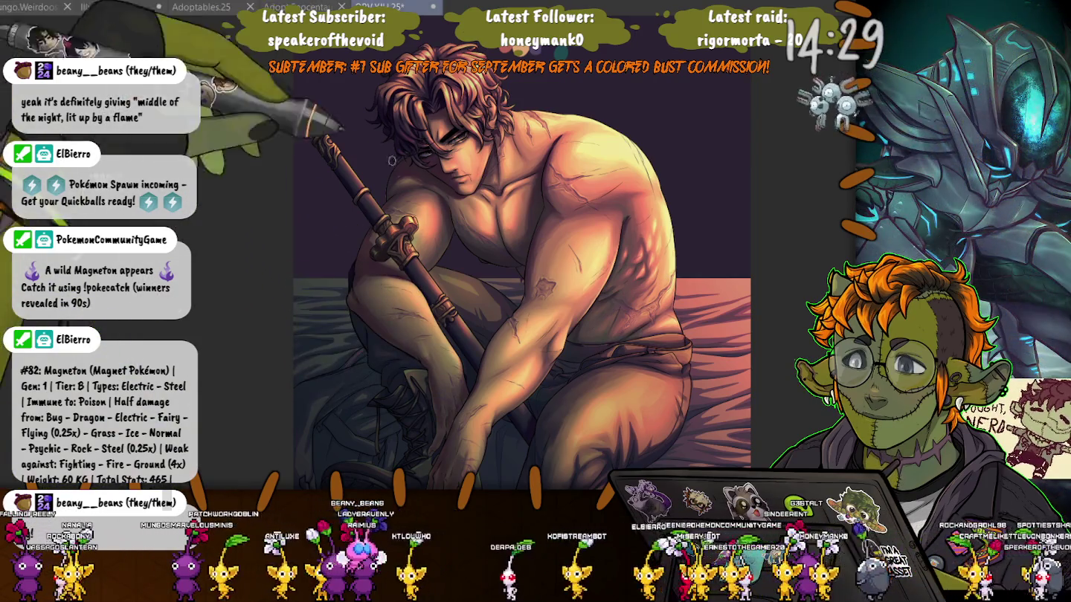
- Zoom in on the arm and thigh, then pan over to the figure's hip
scroll(545, 339, up, 2)
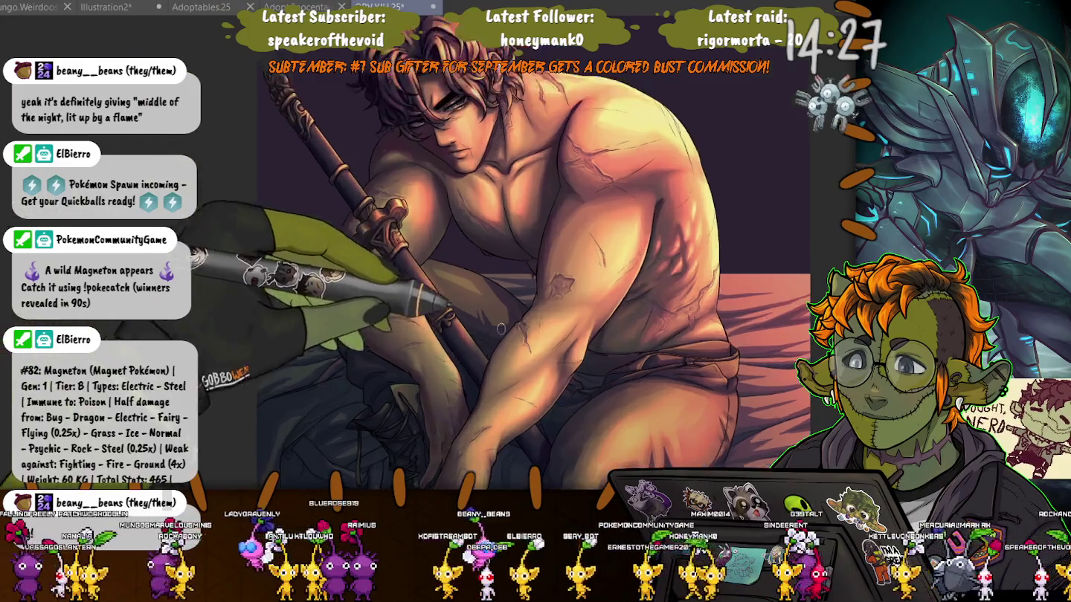
scroll(544, 339, up, 2)
scroll(544, 339, up, 2)
scroll(697, 339, up, 2)
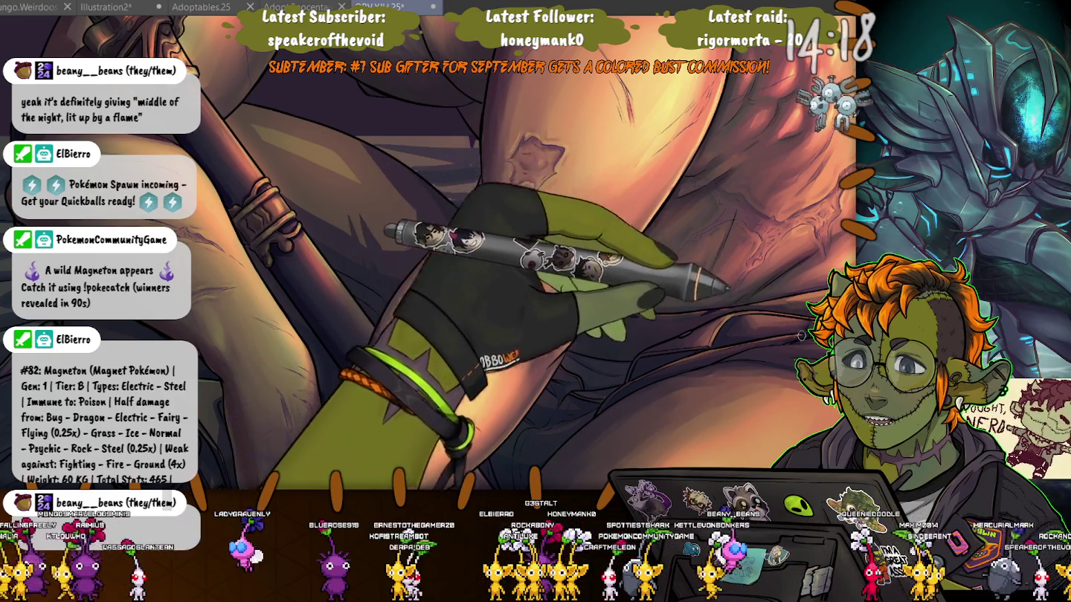
drag(734, 344, 614, 259)
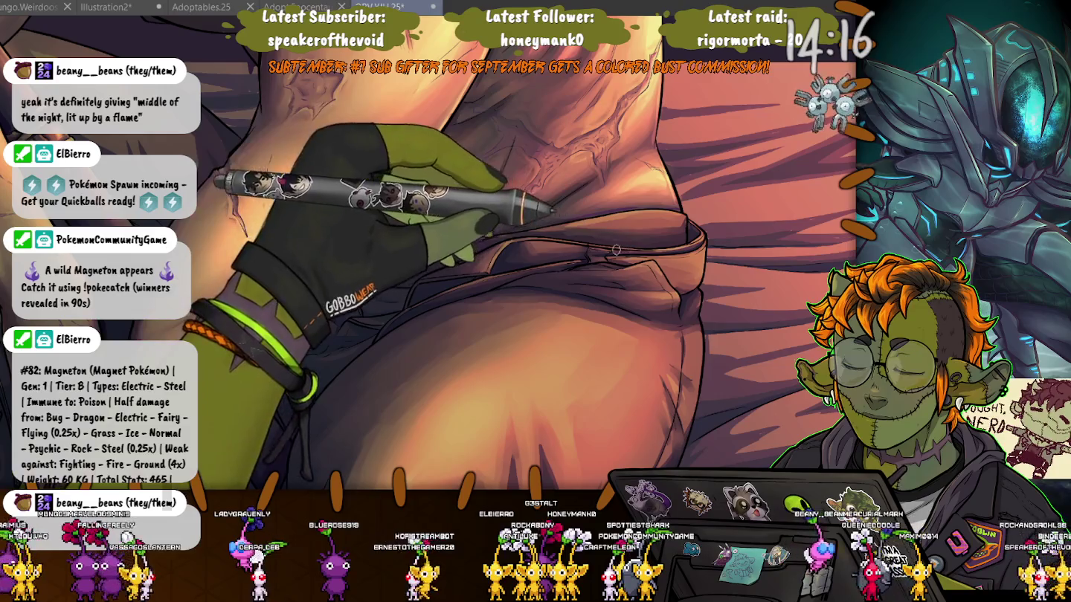
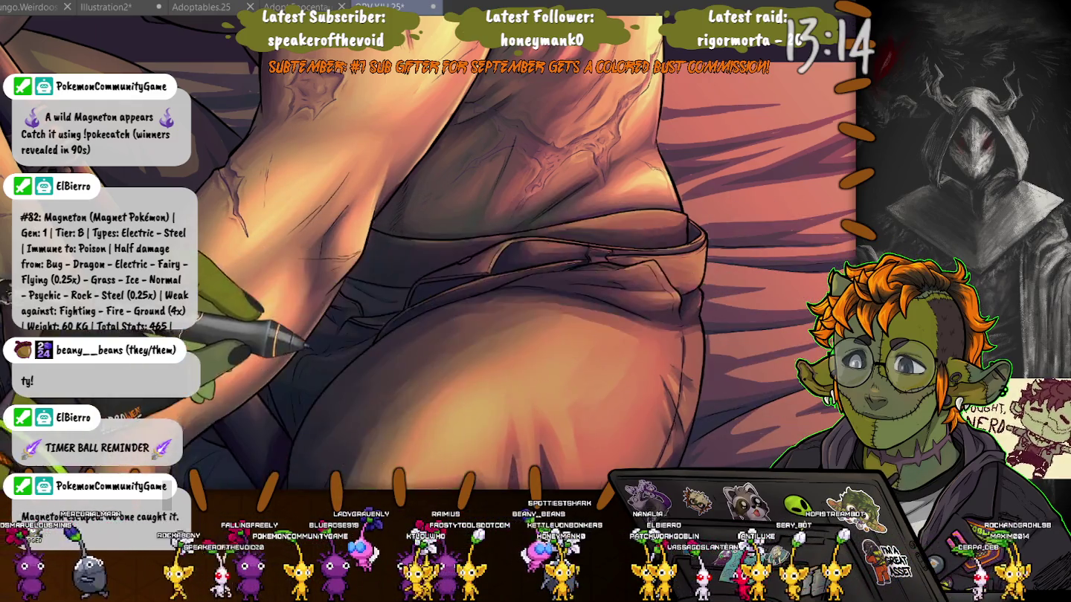
- Paint a thin light highlight along the thigh beside the arm and robe
scroll(431, 253, up, 3)
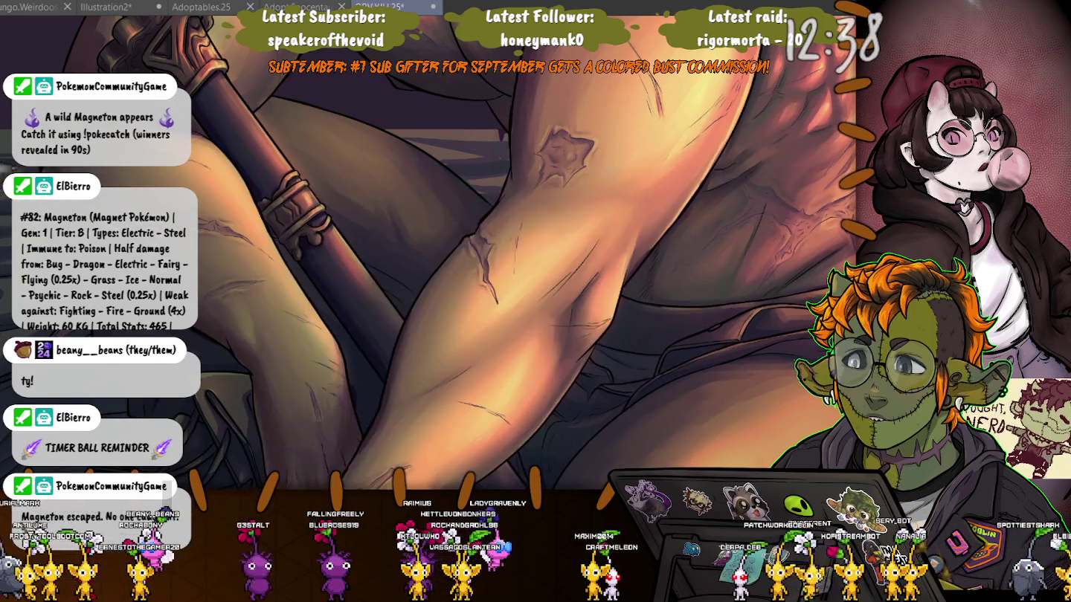
drag(275, 130, 386, 197)
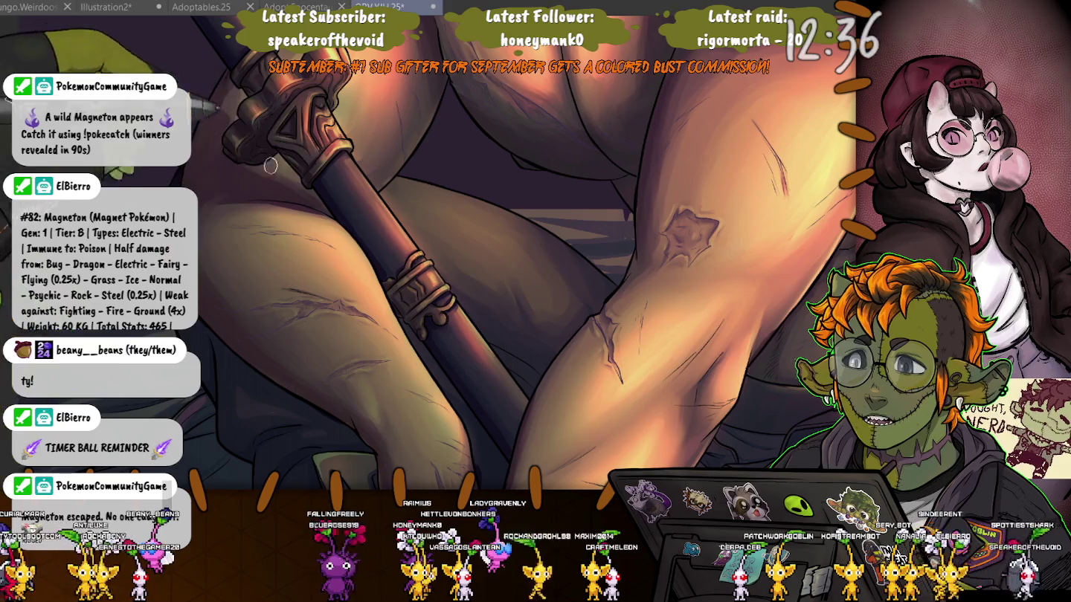
drag(196, 304, 199, 141)
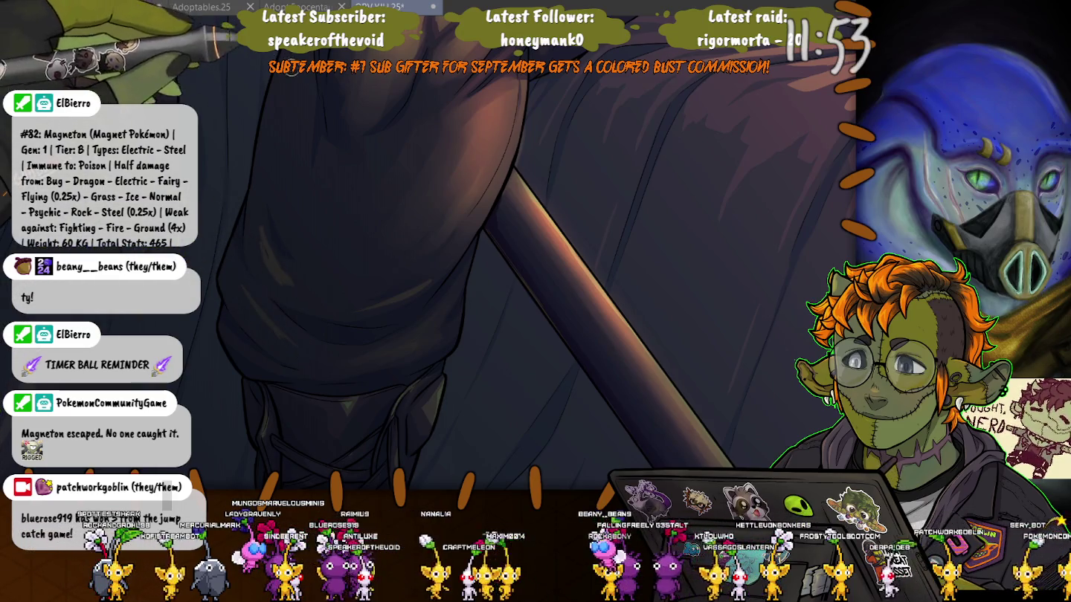
scroll(235, 184, up, 2)
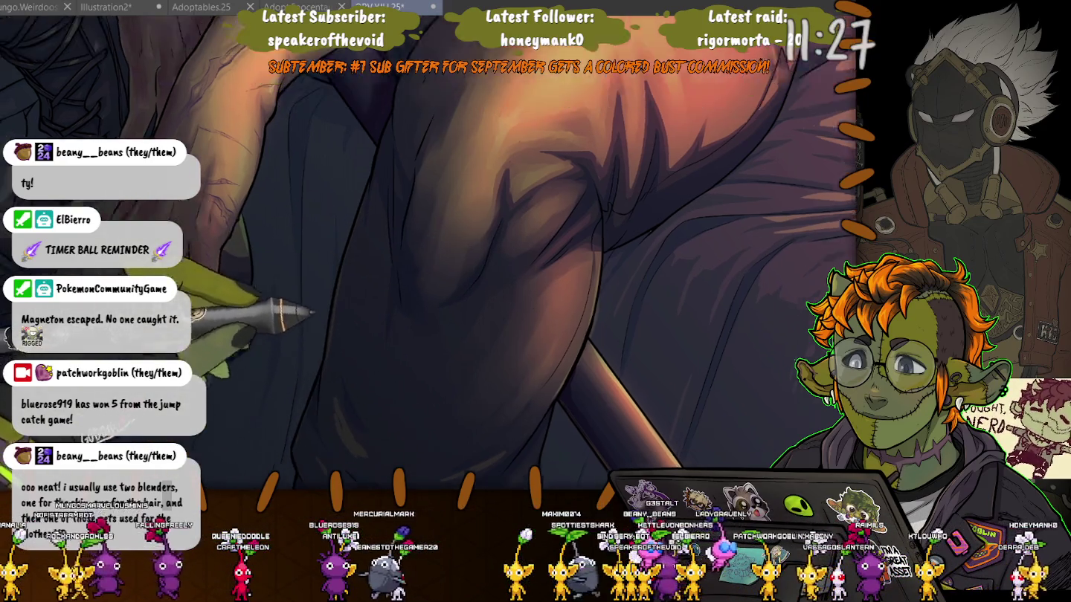
drag(330, 340, 484, 99)
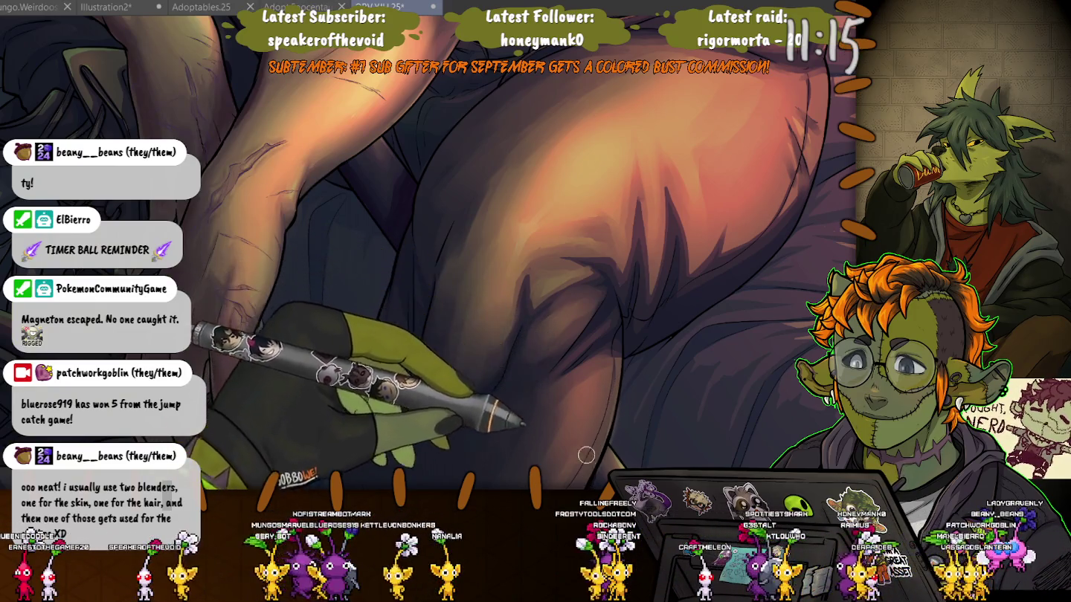
drag(496, 93, 455, 134)
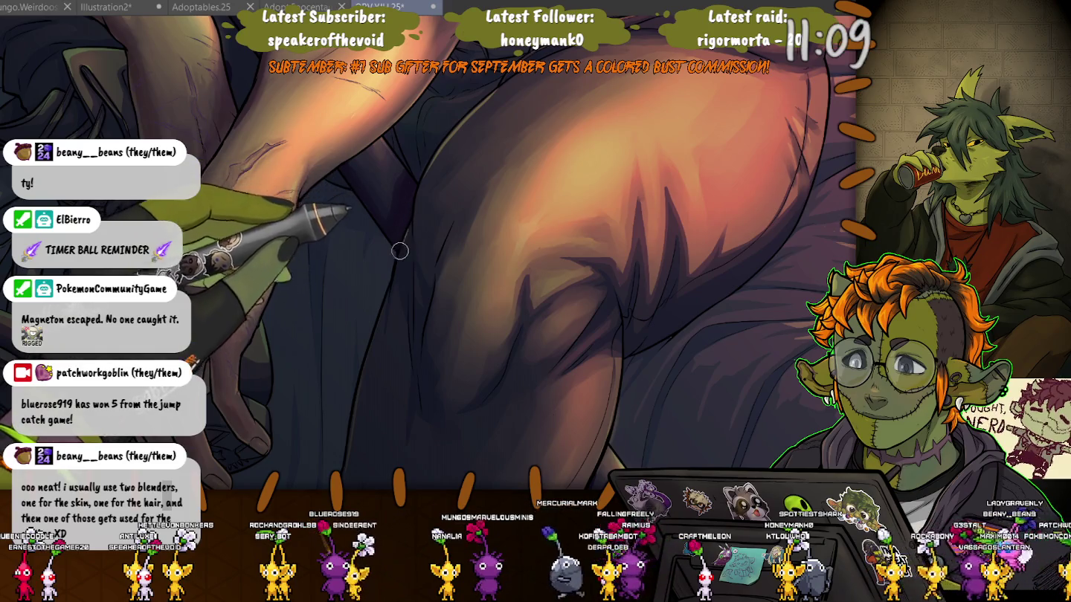
- Add soft shading to the lower thigh and robe folds
drag(378, 207, 469, 95)
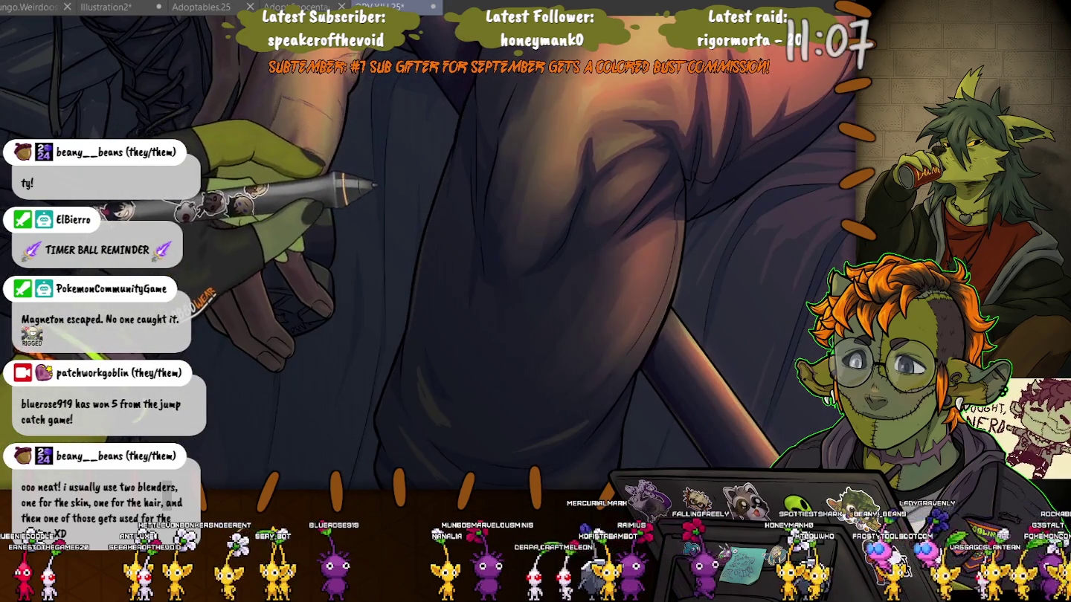
drag(468, 223, 378, 334)
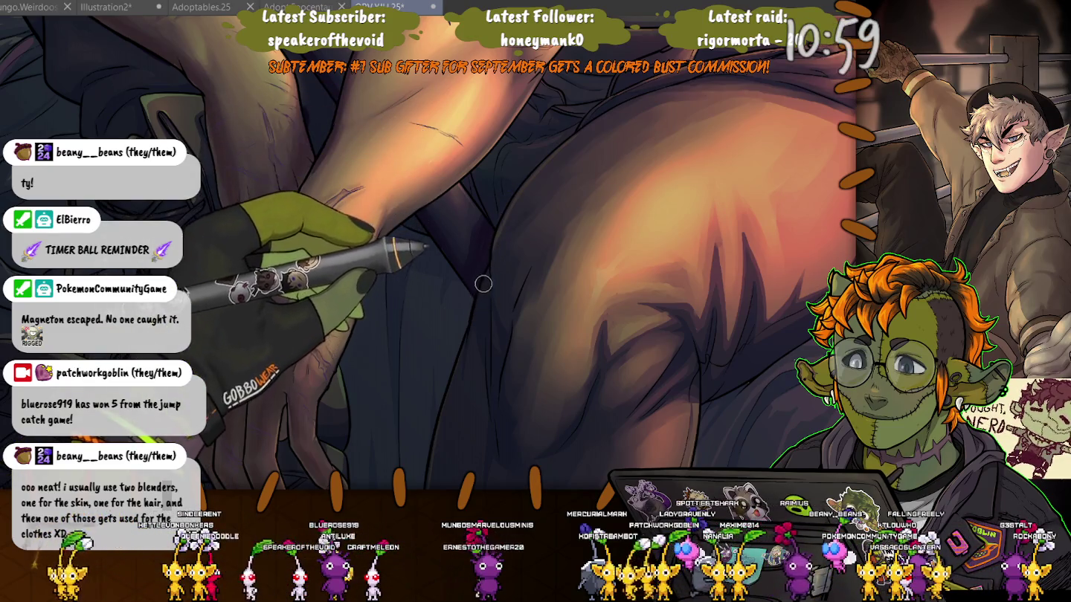
scroll(478, 301, up, 2)
scroll(241, 358, up, 1)
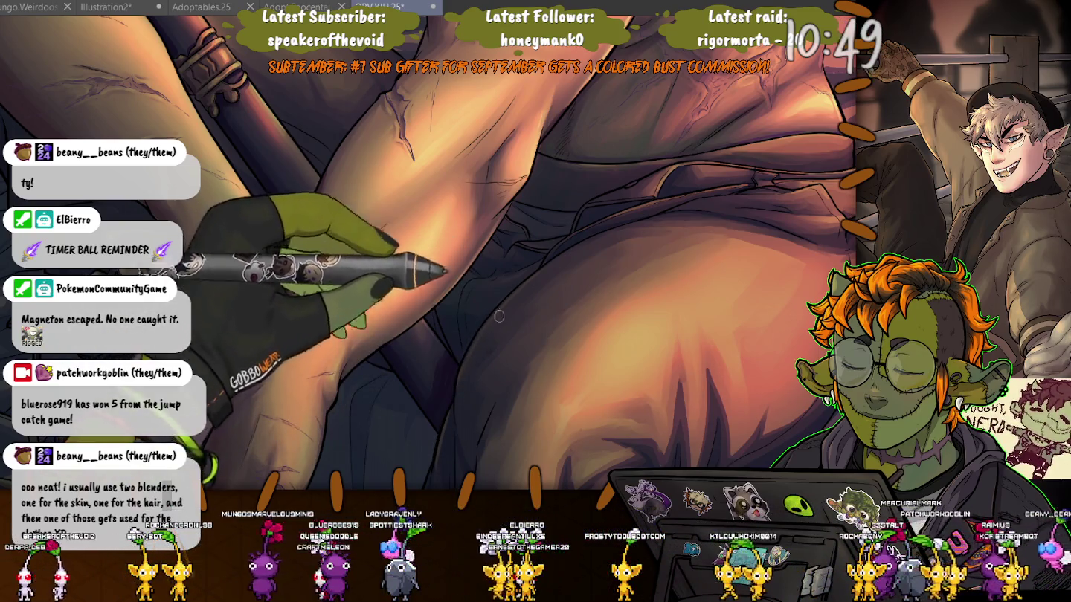
drag(444, 430, 411, 212)
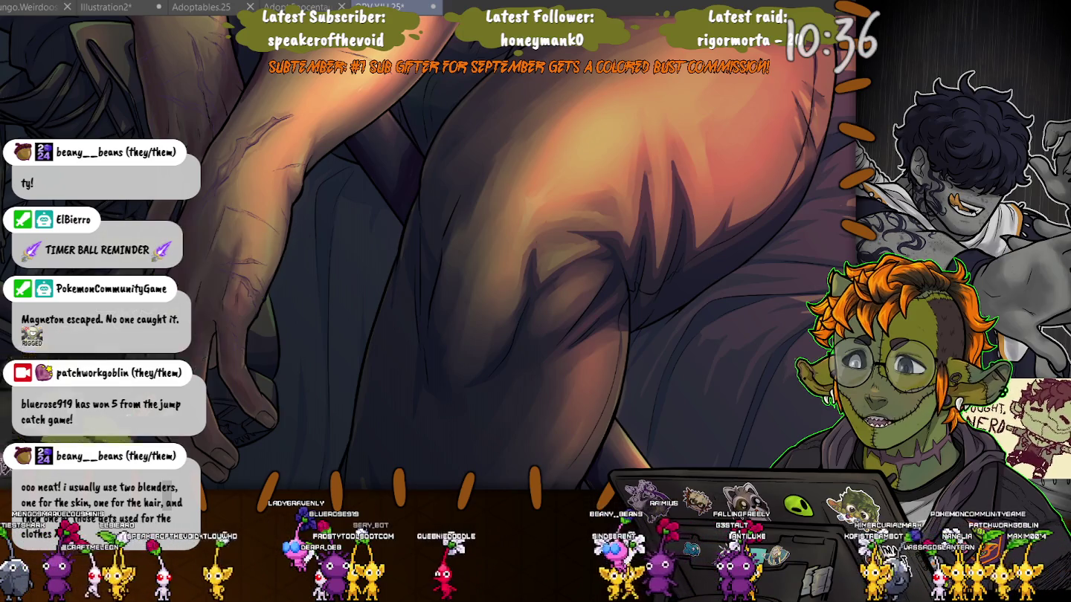
scroll(429, 253, down, 5)
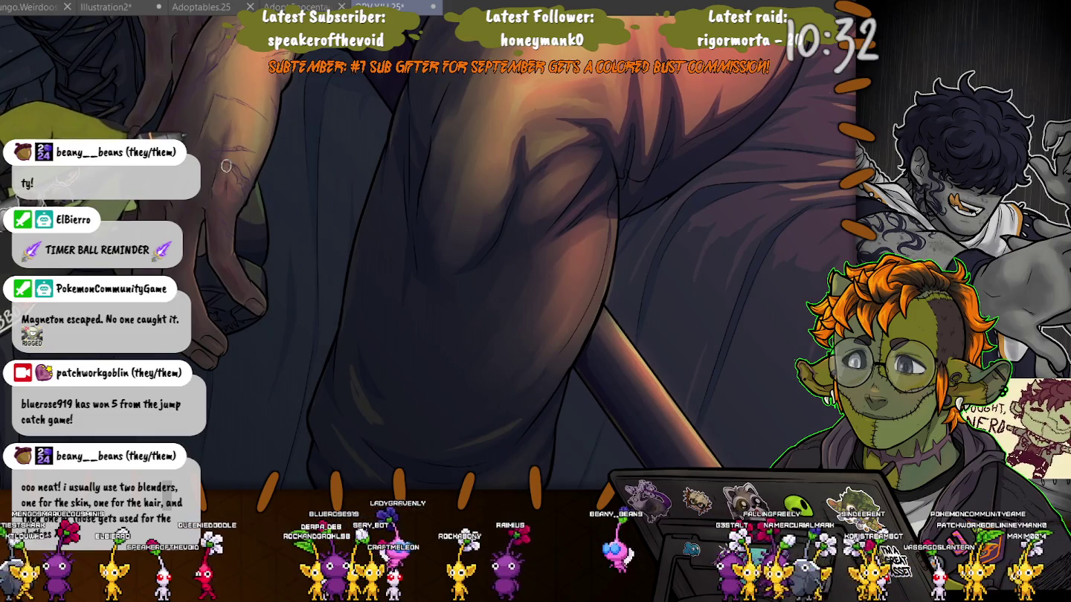
scroll(373, 300, down, 3)
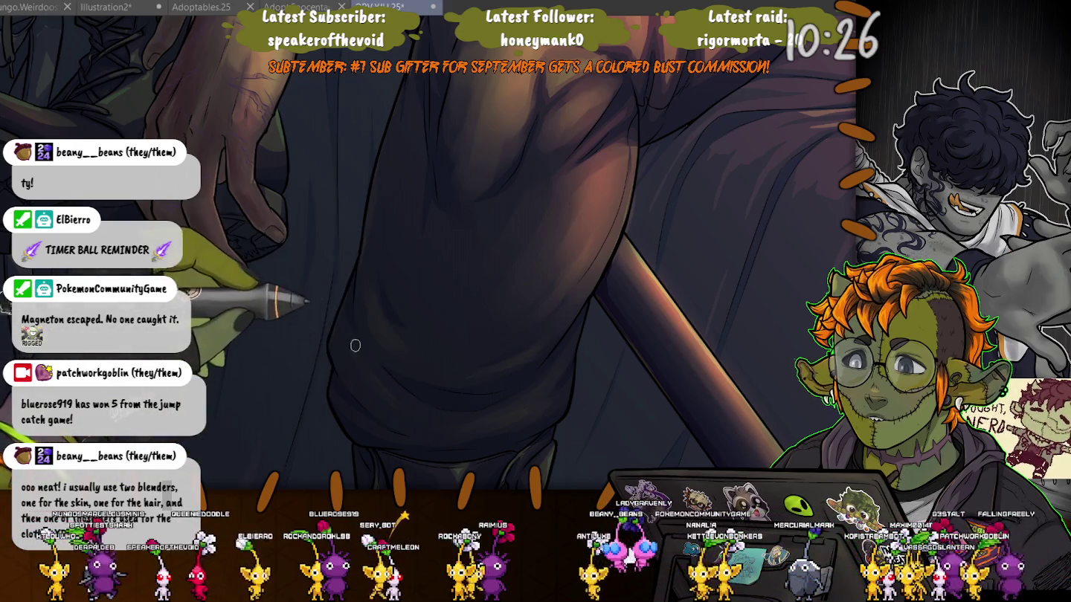
scroll(503, 364, down, 5)
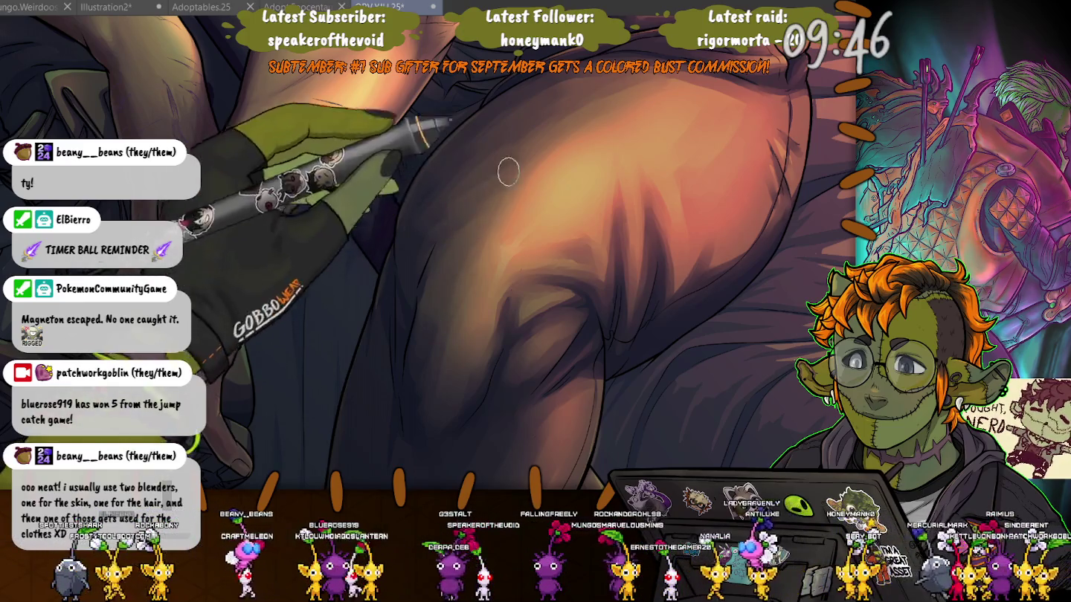
- Zoom out to the whole seated figure and show the brush, layer and colour panels
scroll(298, 363, down, 2)
scroll(298, 362, down, 1)
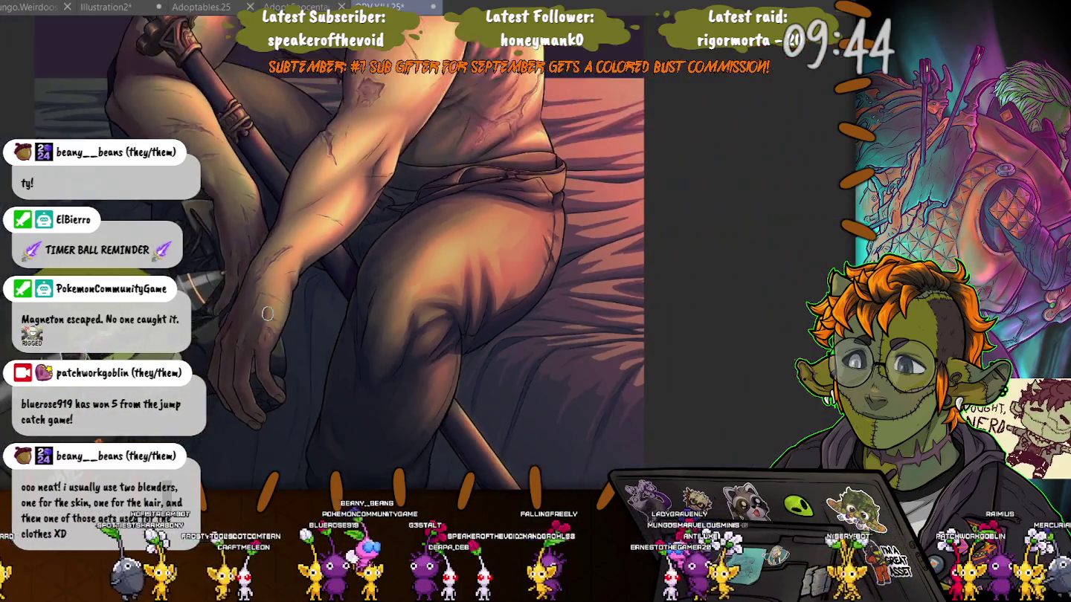
scroll(297, 362, down, 1)
scroll(298, 362, down, 1)
scroll(297, 363, down, 1)
drag(298, 363, 260, 313)
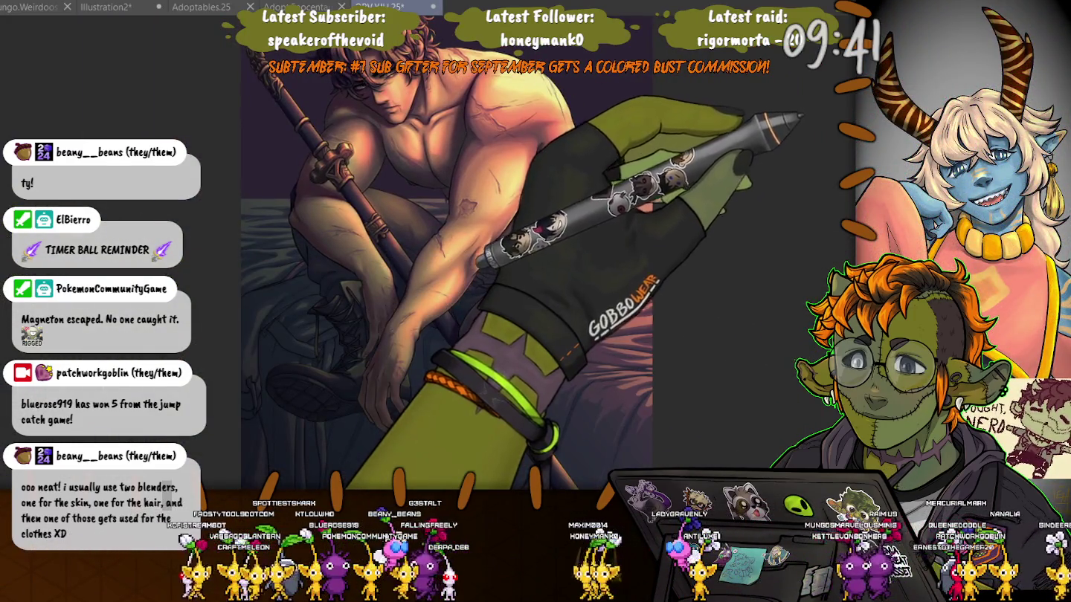
key(Tab)
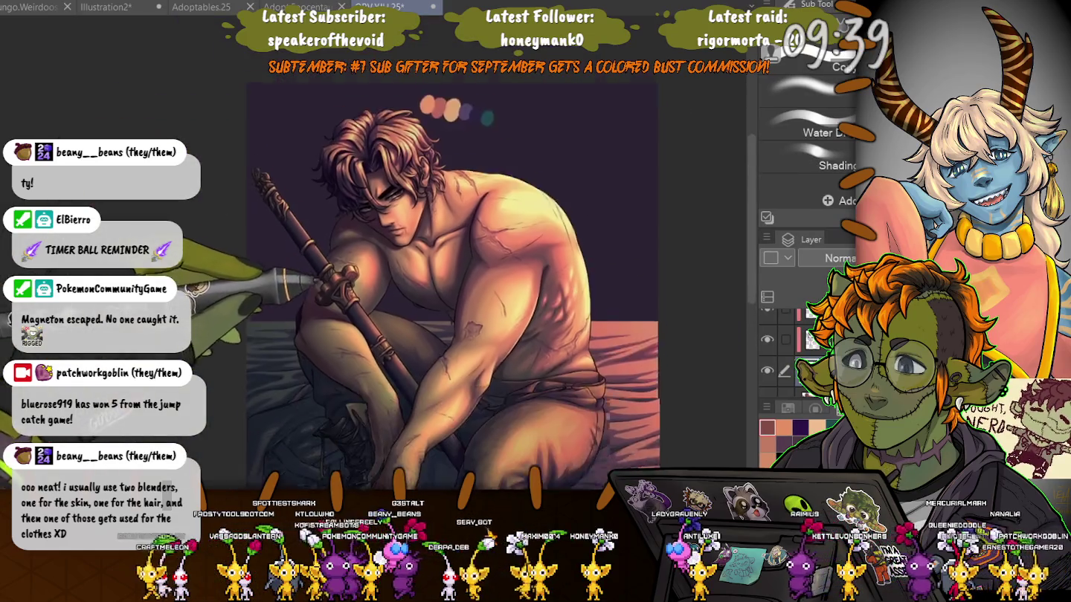
- Toggle the colour swatch layer off and on, then zoom in toward the head
drag(417, 283, 457, 312)
scroll(811, 350, down, 1)
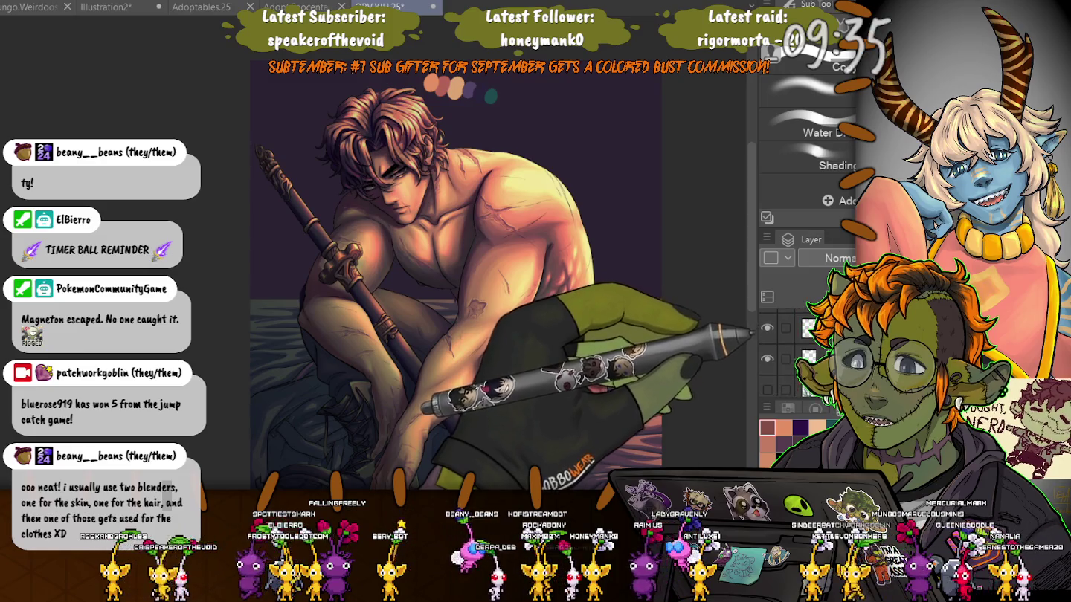
click(767, 394)
click(767, 358)
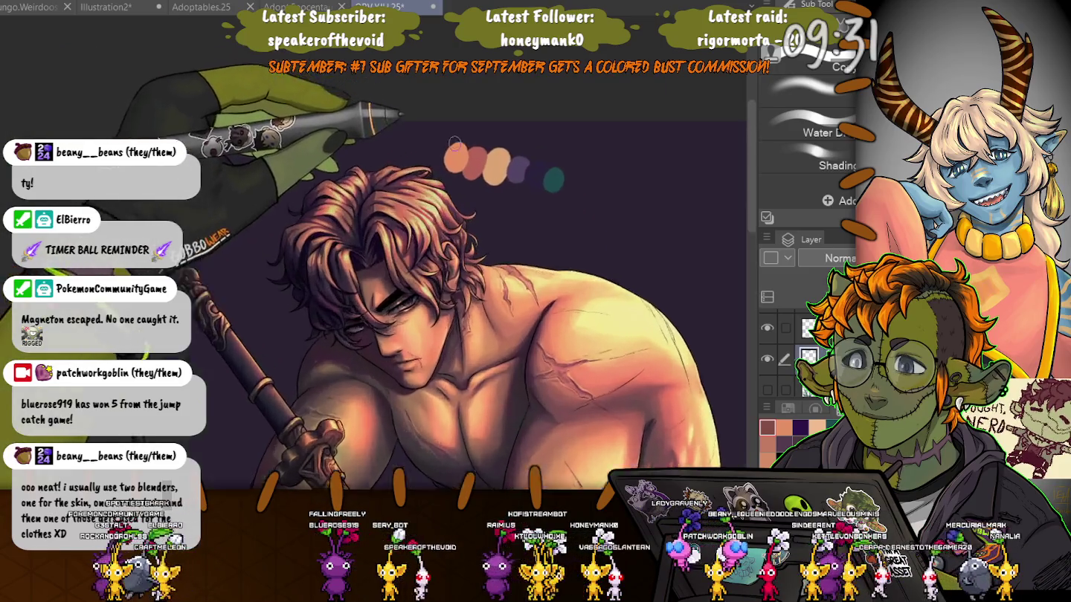
scroll(447, 145, up, 5)
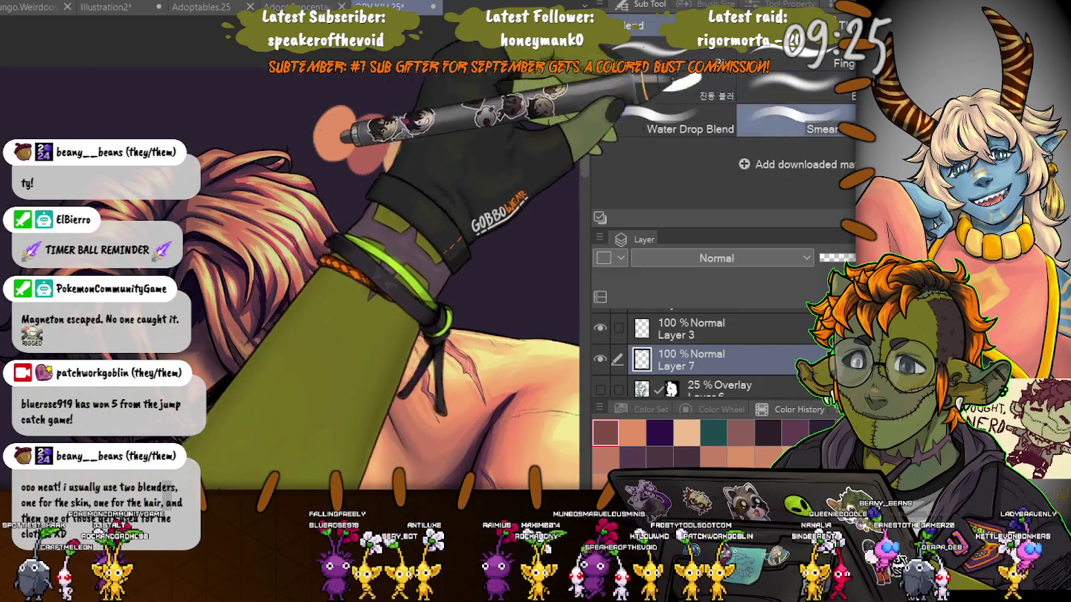
- Test the smaller Smear and Water Drop Blend brushes by smudging the purple dot into the peach dot
key(bracketleft)
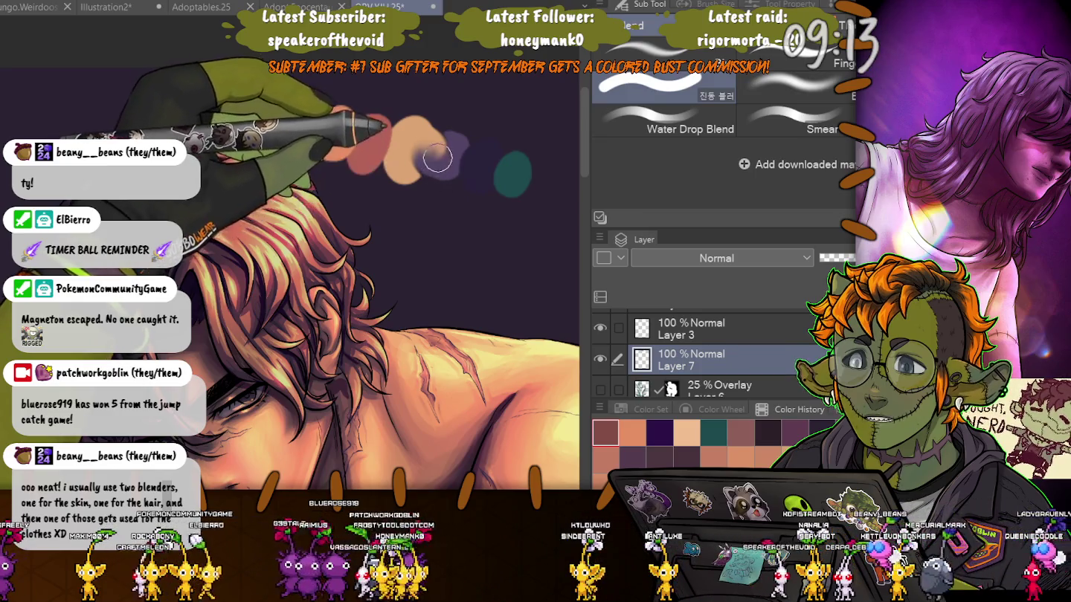
click(780, 119)
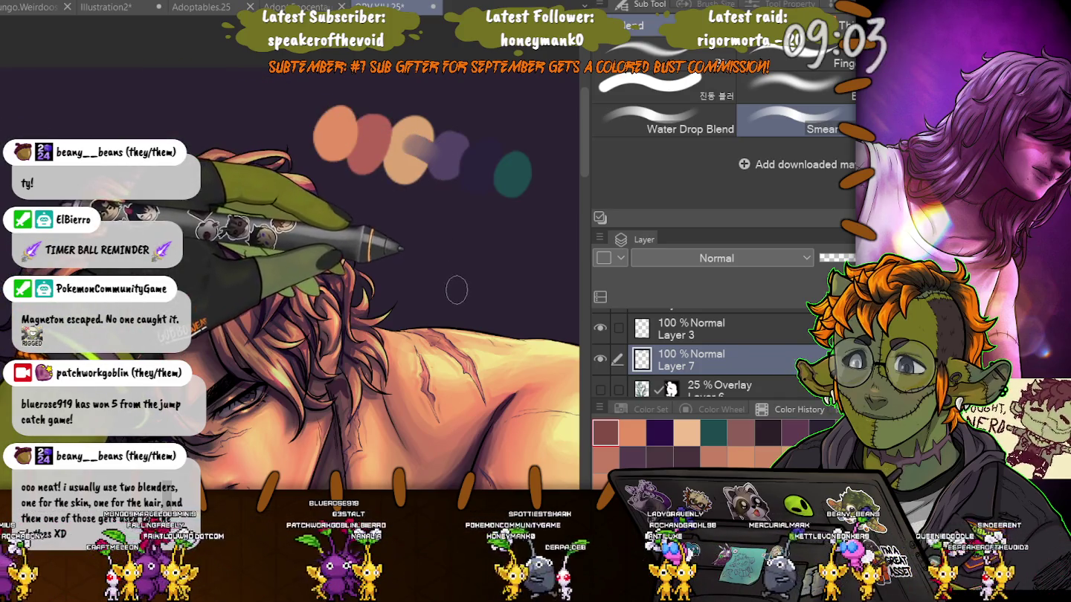
click(691, 119)
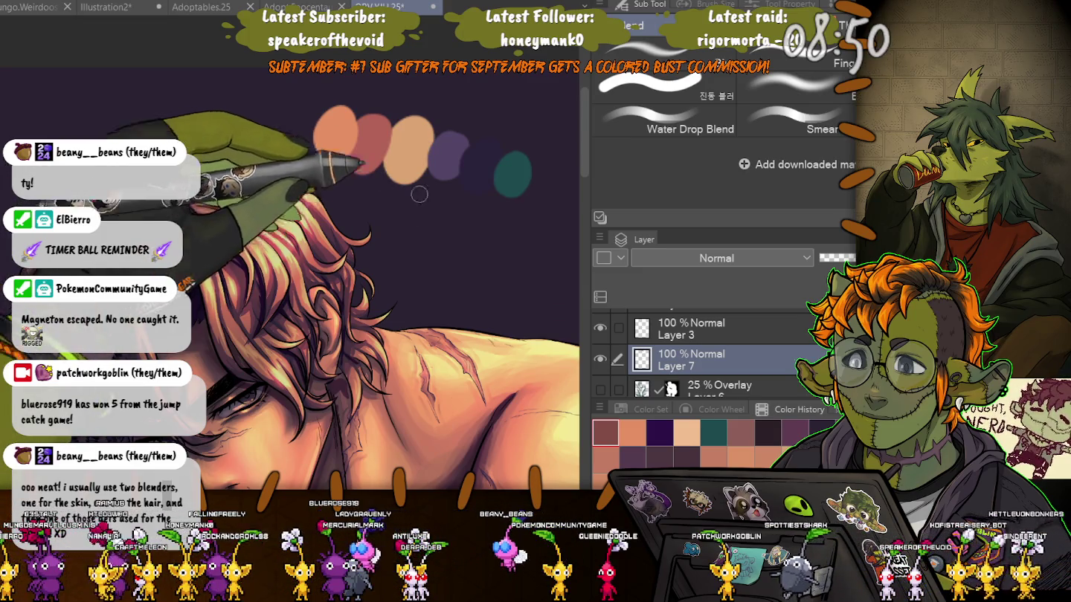
click(426, 150)
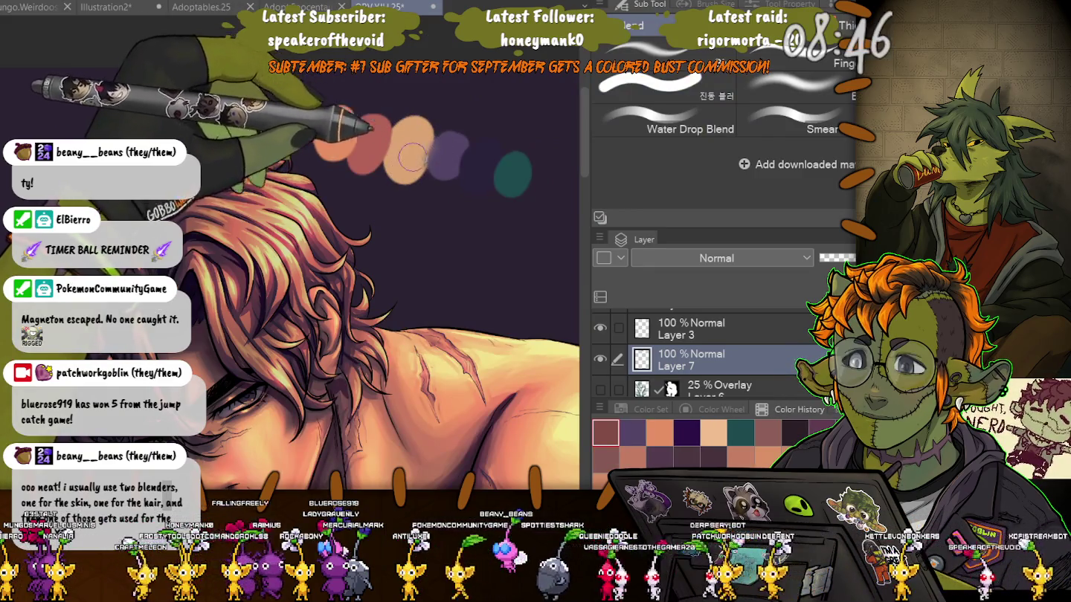
drag(422, 157, 439, 160)
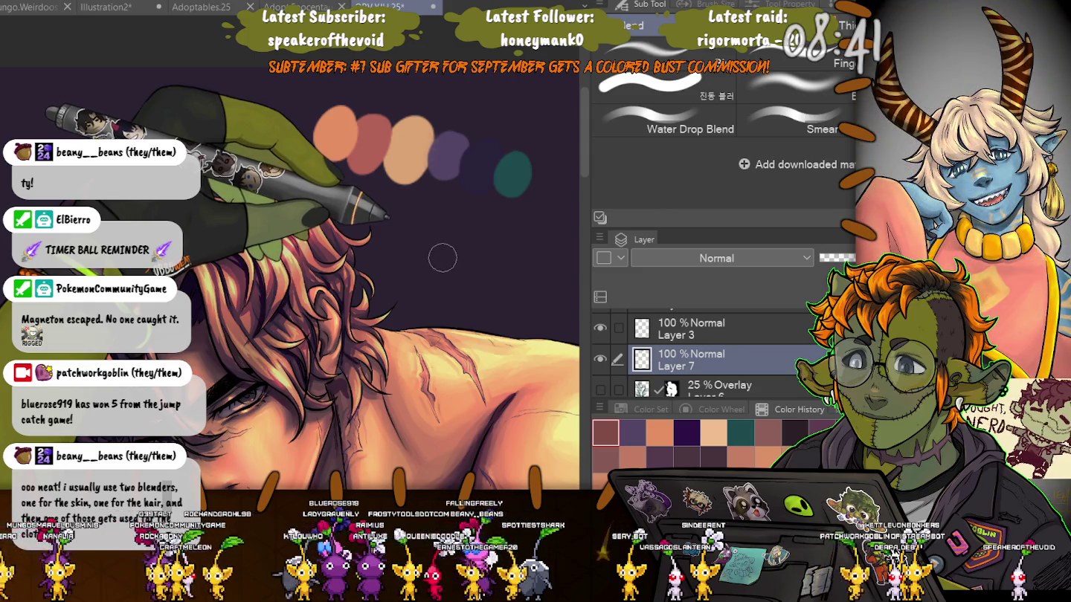
key(j)
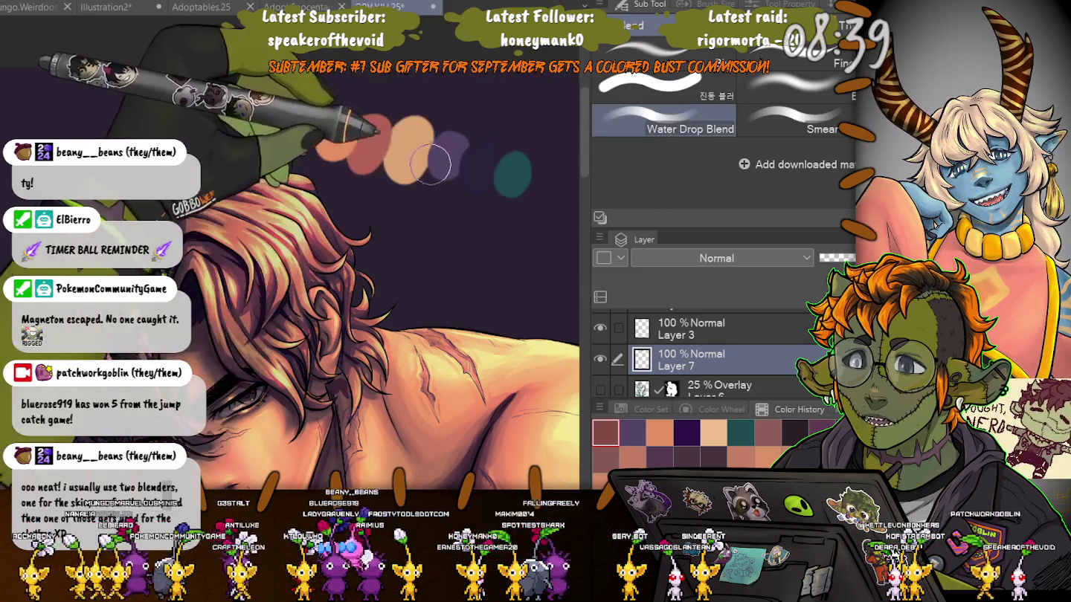
drag(425, 150, 455, 155)
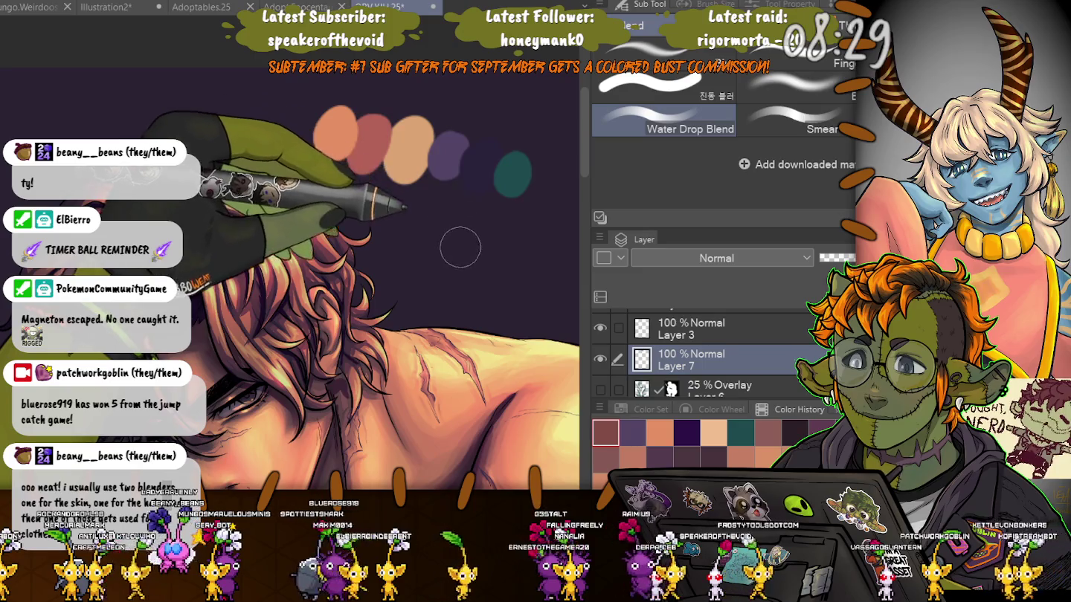
scroll(661, 111, down, 1)
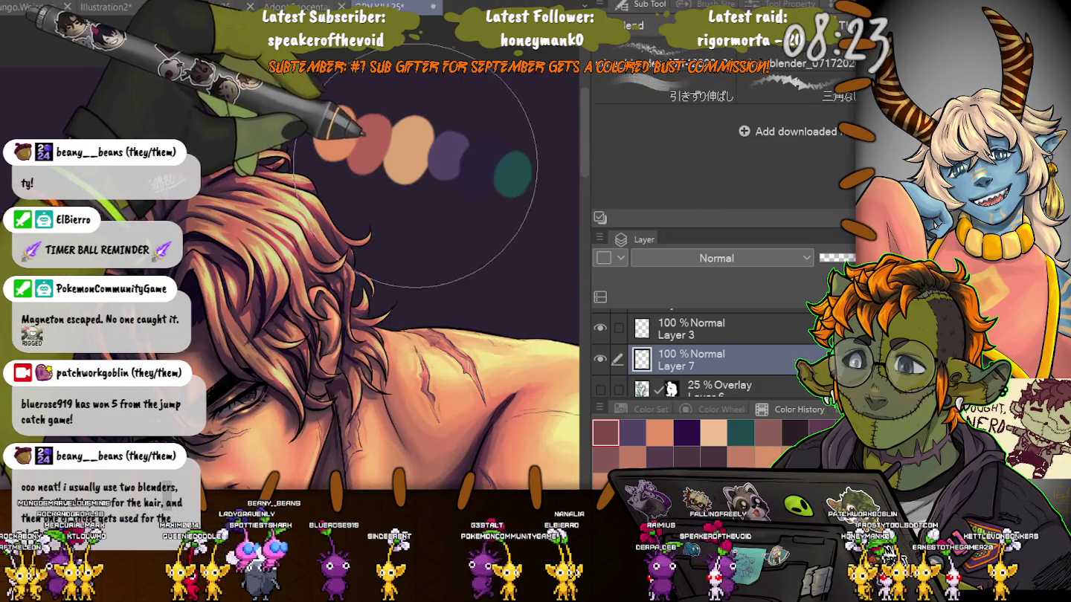
- Adjust the brush size up and down while zooming the canvas
key([)
key([)
key([)
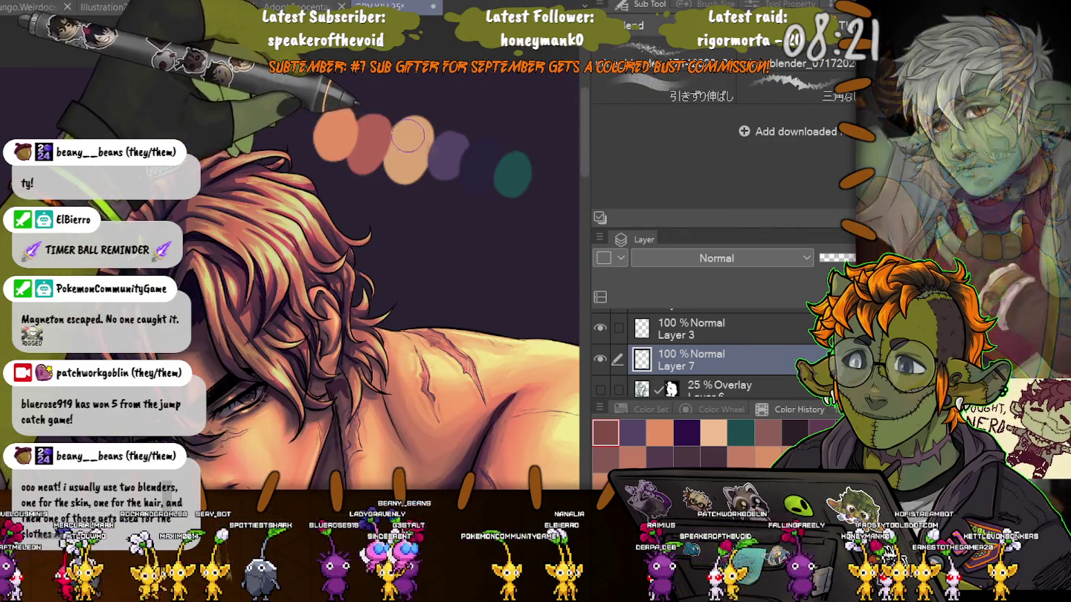
key([)
key([)
key([)
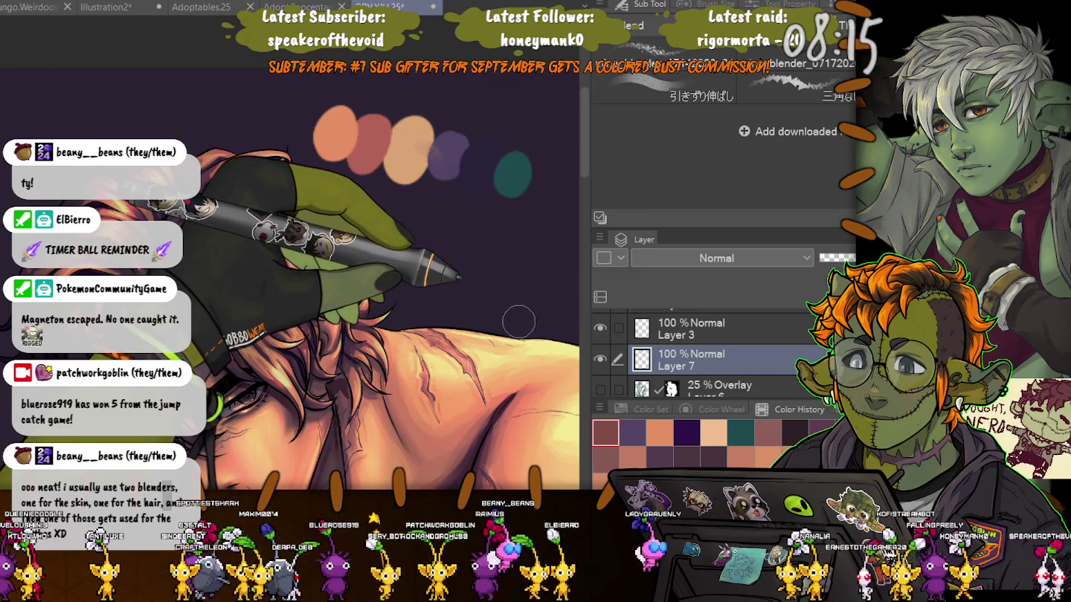
key(])
key(])
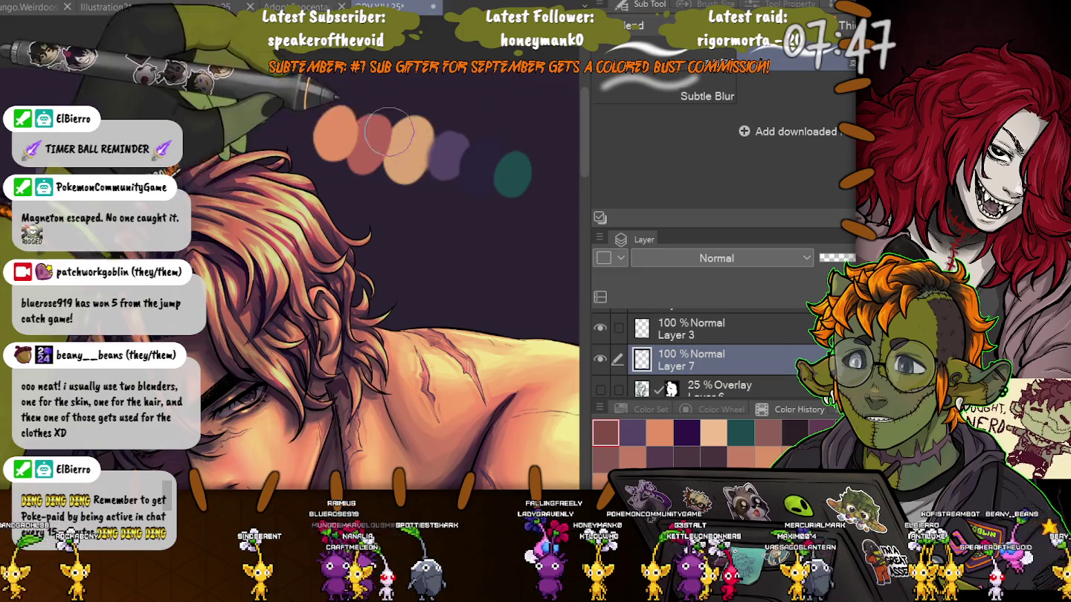
key(bracketright)
key(bracketright)
key(bracketright)
key(bracketleft)
key(bracketleft)
key(bracketleft)
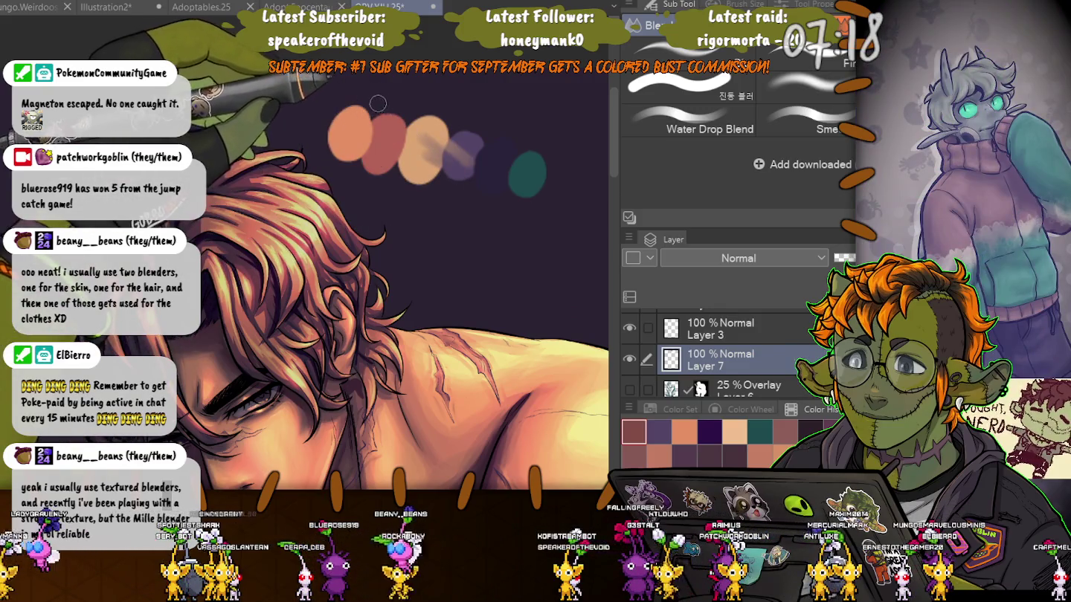
scroll(378, 102, up, 2)
scroll(387, 115, up, 2)
scroll(397, 130, up, 2)
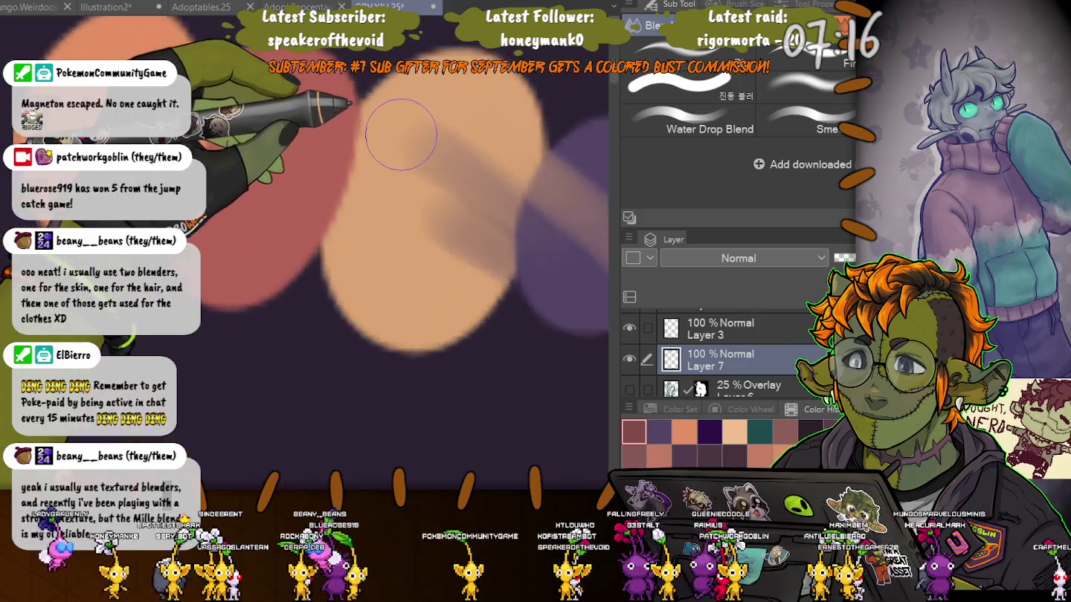
scroll(400, 135, down, 2)
scroll(404, 137, down, 2)
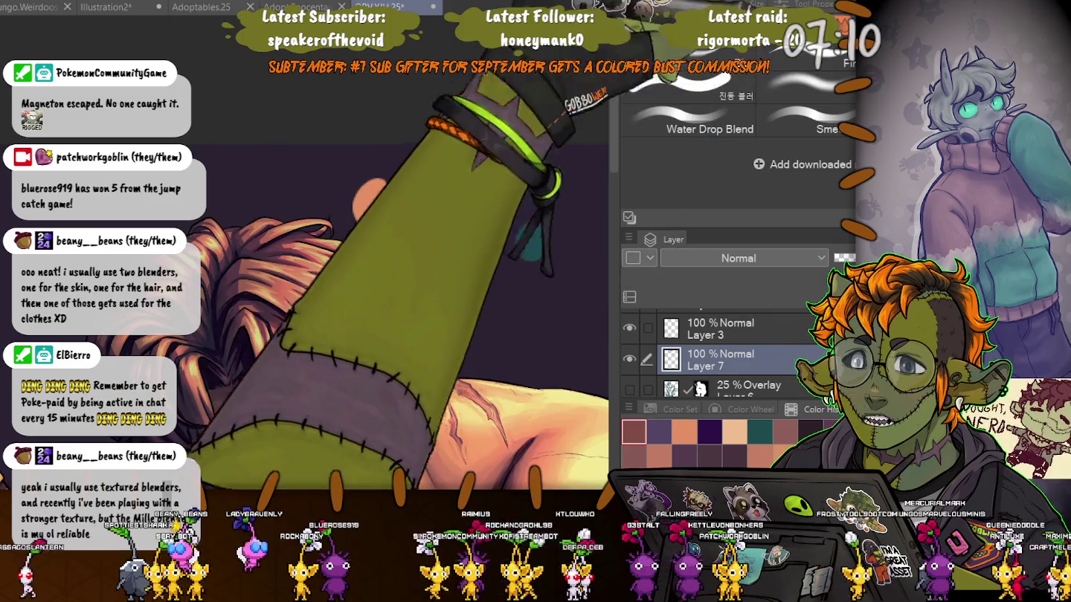
- Select the Smear blender, hide the side panels, and zoom in on the lower body
click(806, 119)
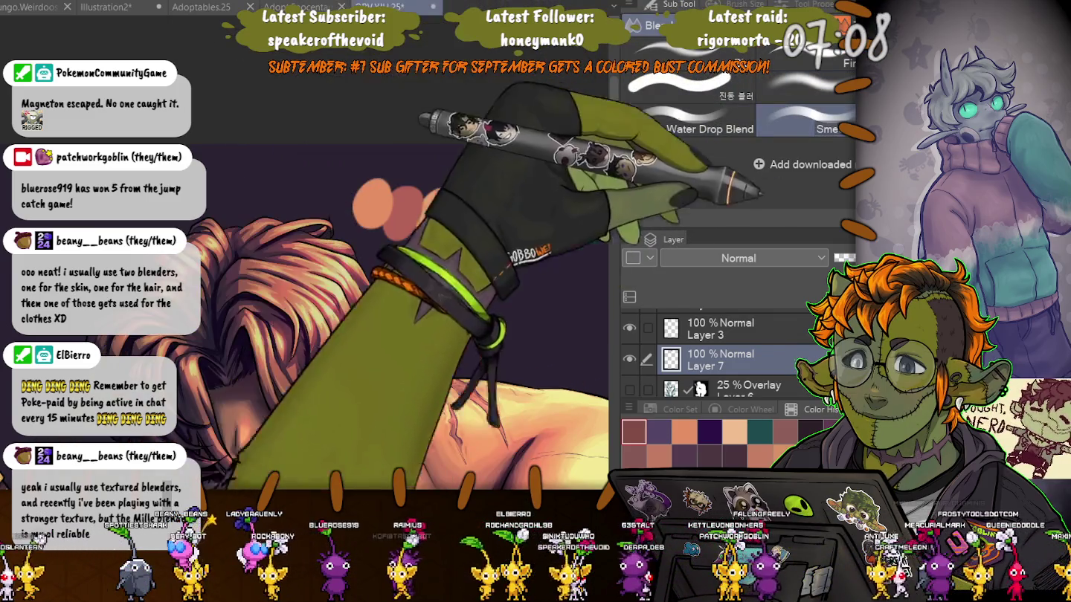
key(Tab)
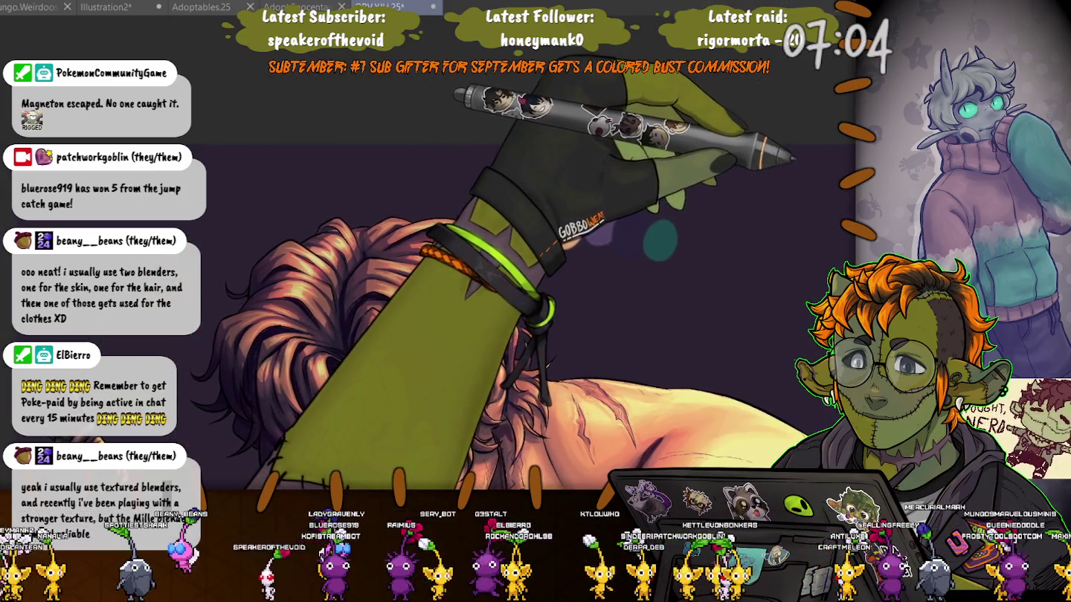
key(ctrl+0)
key(ctrl+plus)
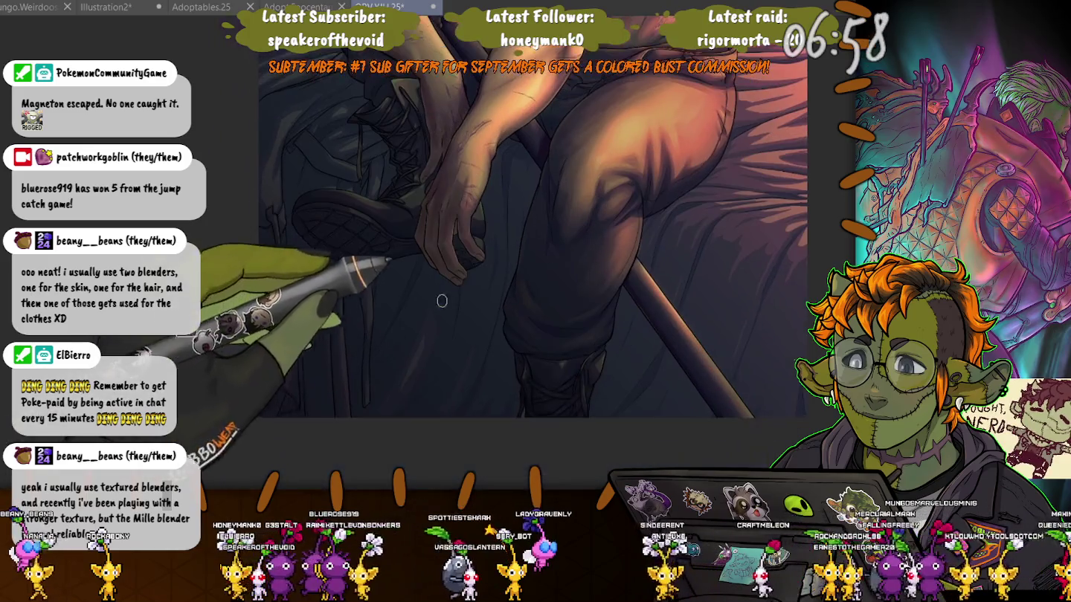
scroll(532, 296, up, 3)
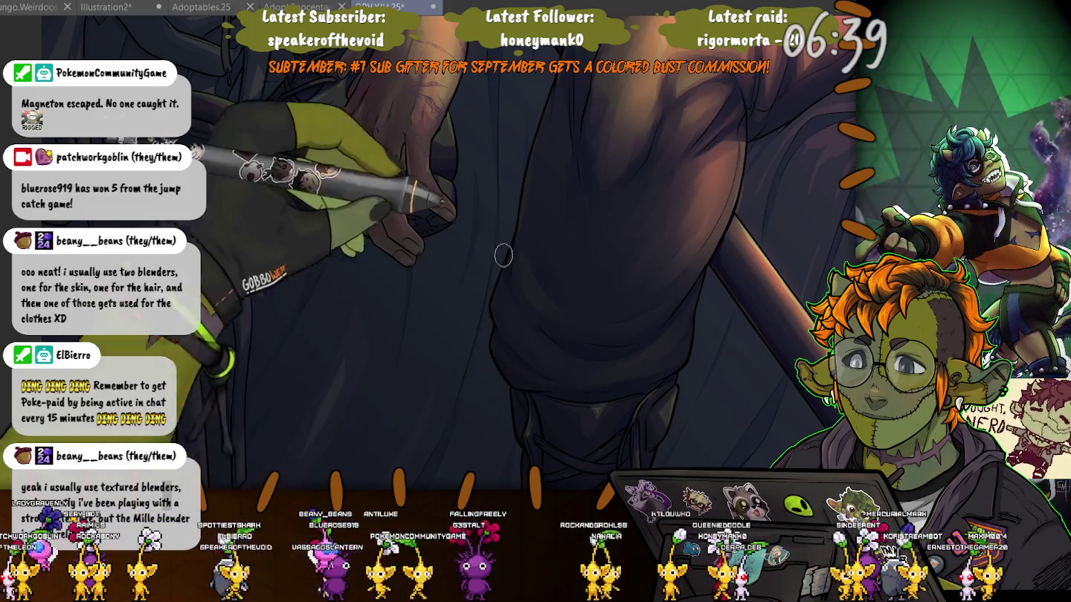
scroll(556, 376, up, 5)
scroll(481, 252, down, 5)
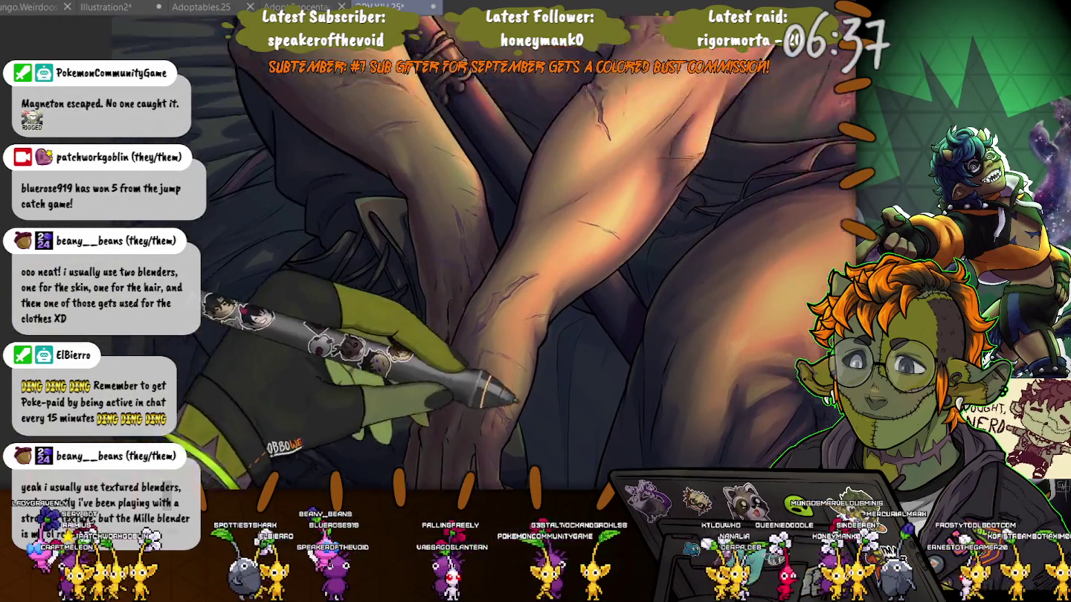
scroll(544, 194, up, 3)
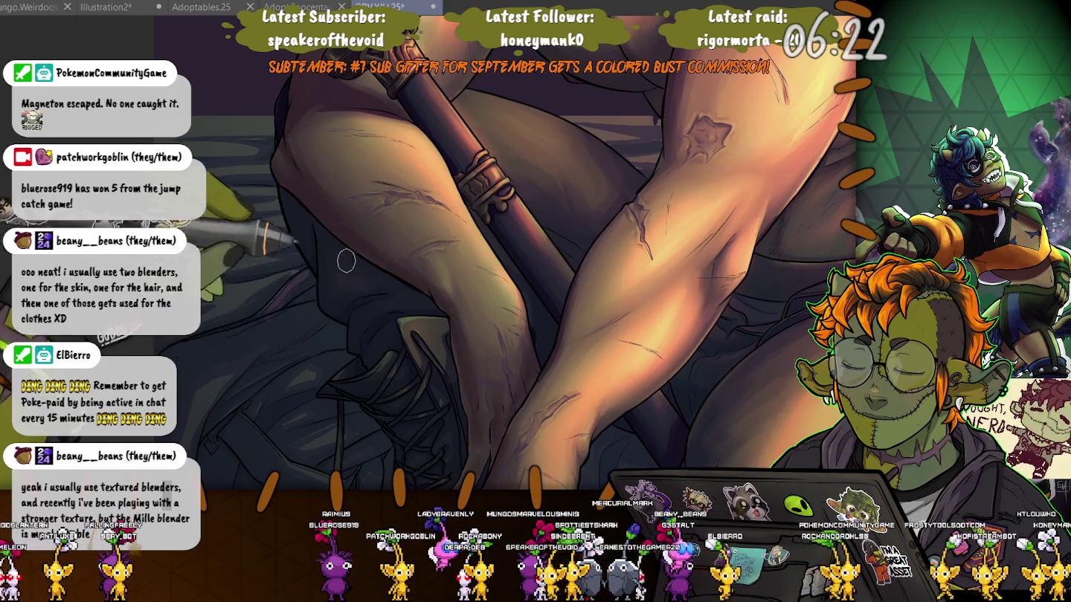
scroll(311, 248, up, 3)
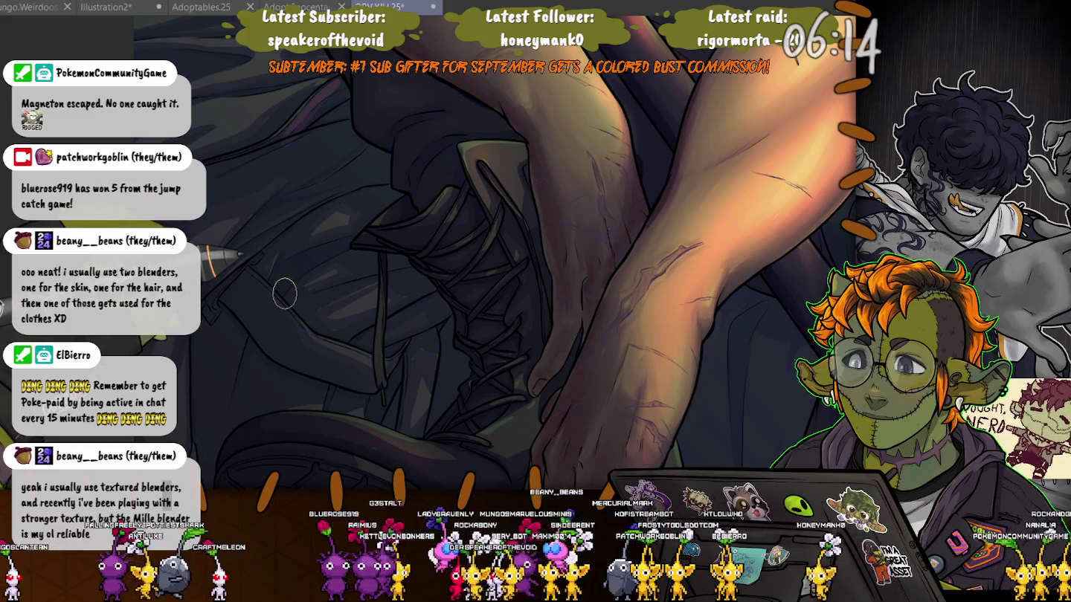
scroll(284, 293, down, 3)
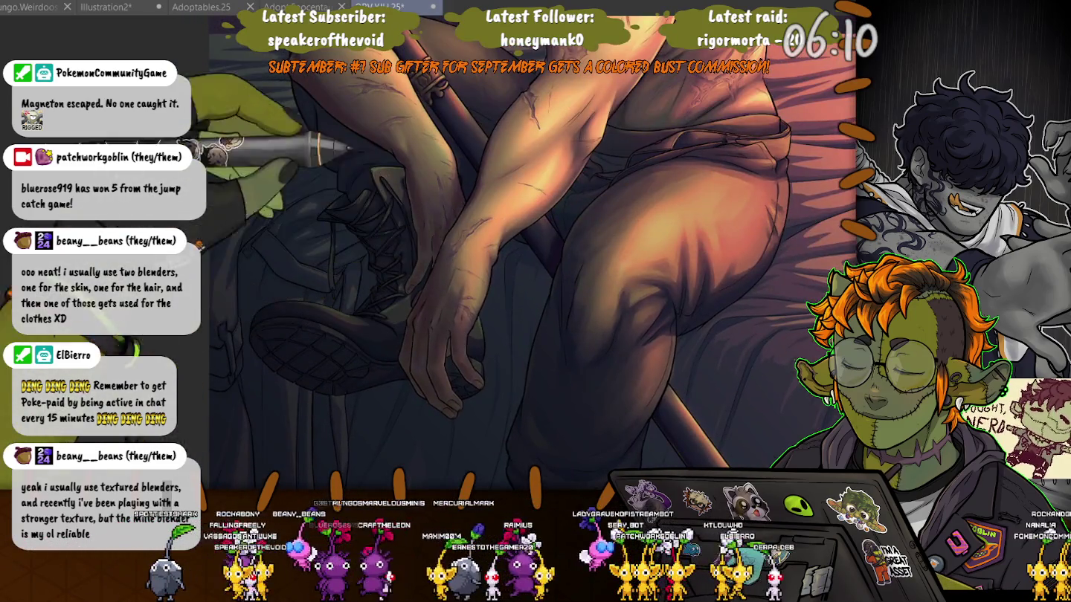
scroll(376, 234, up, 5)
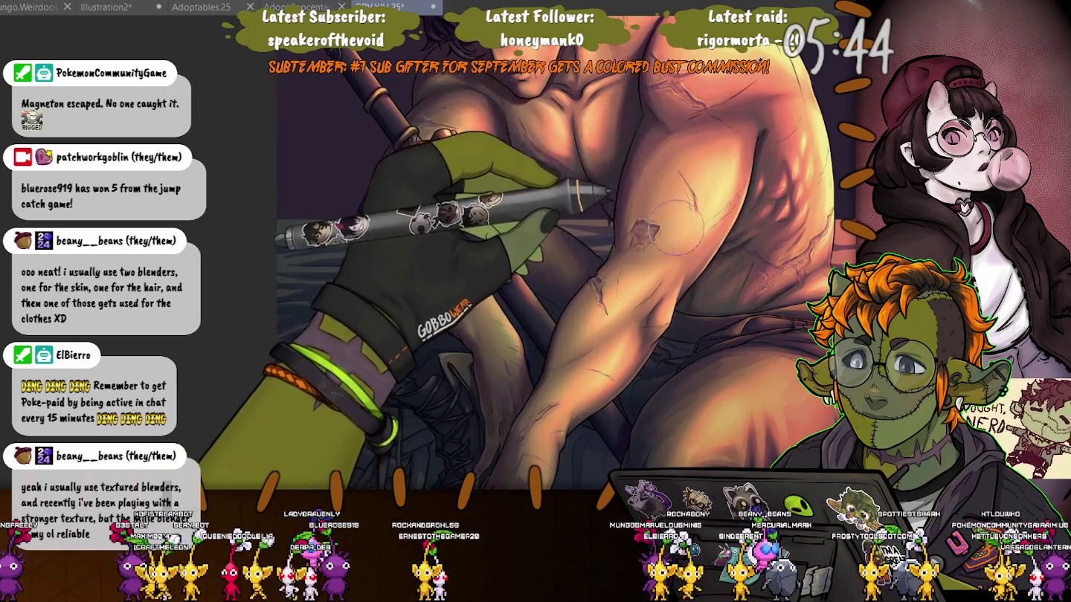
- Compare bowed and raised head poses with undo/redo, keeping the raised head with visible face
scroll(658, 186, up, 3)
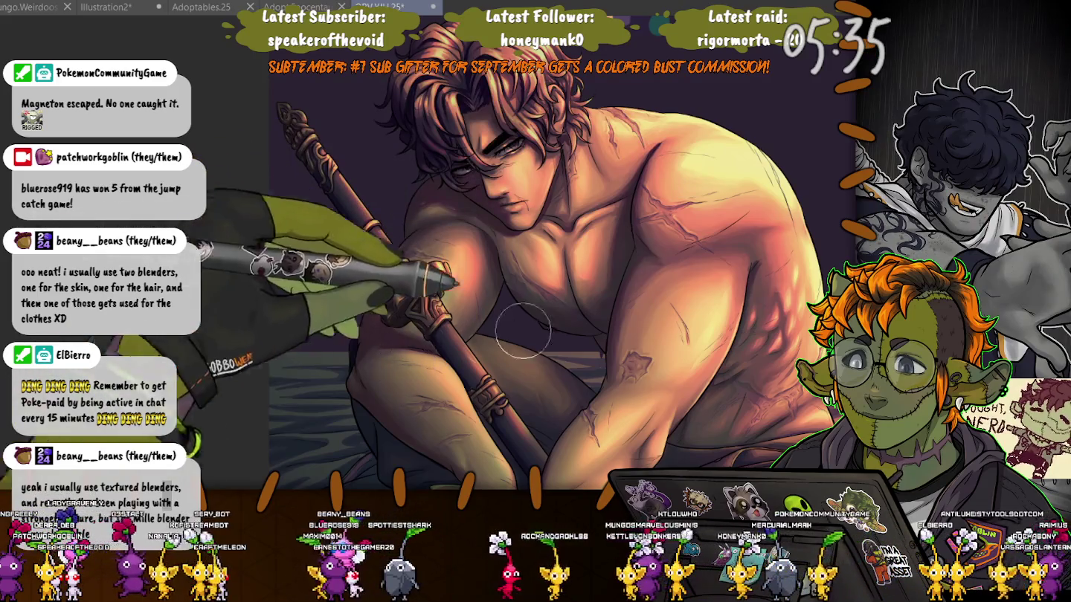
key(ctrl+z)
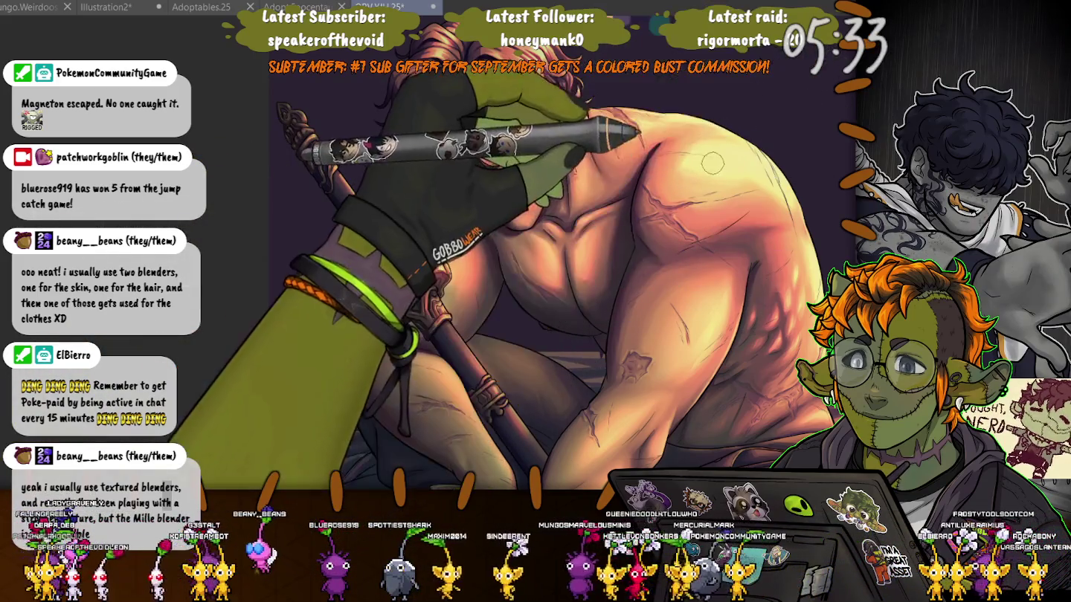
key(ctrl+y)
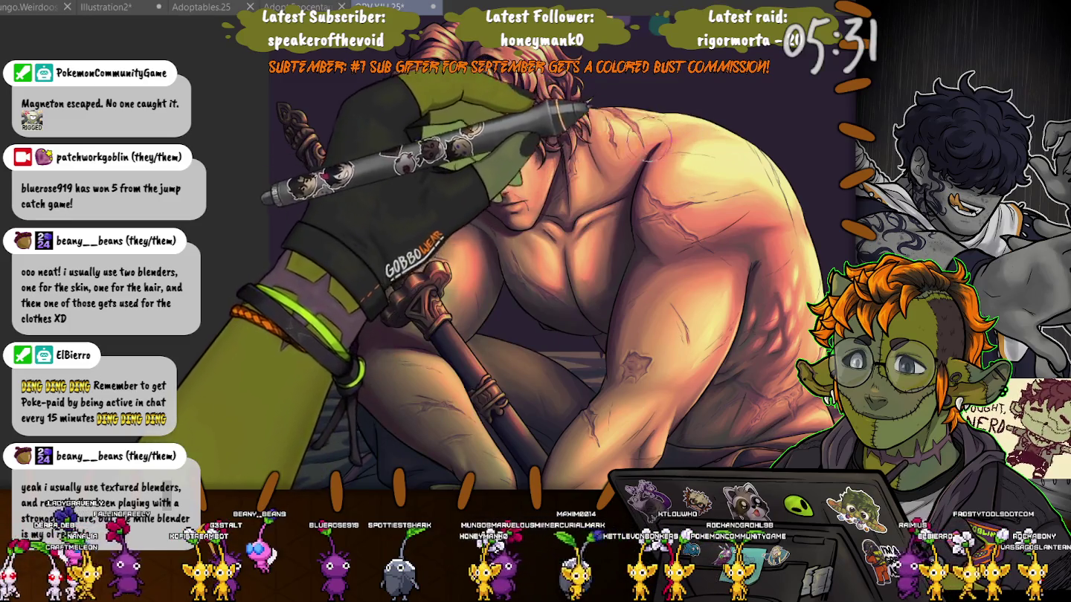
key(ctrl+z)
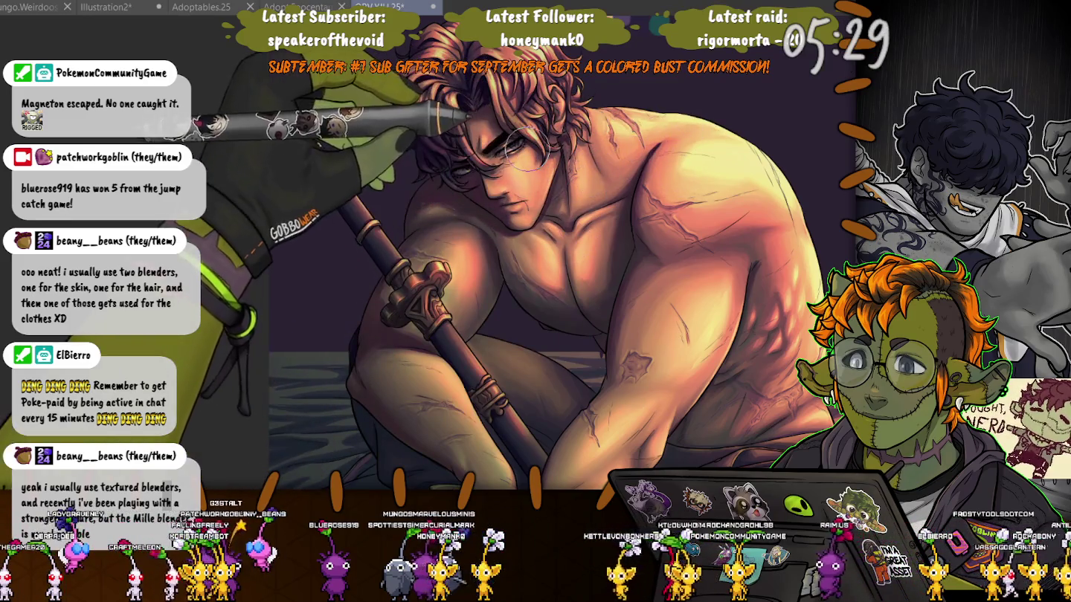
key(ctrl+z)
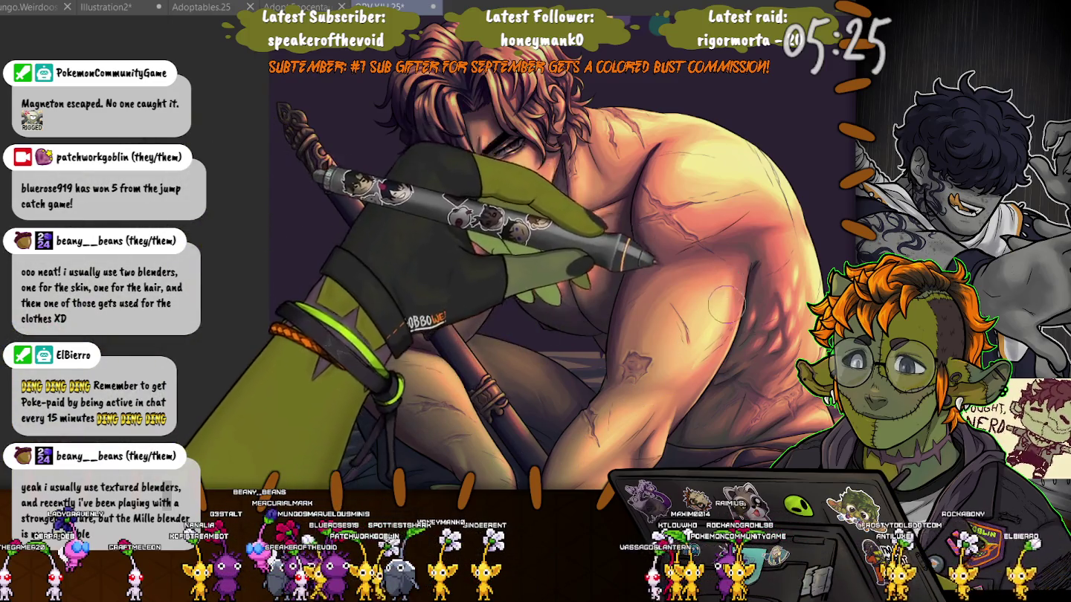
key(ctrl+y)
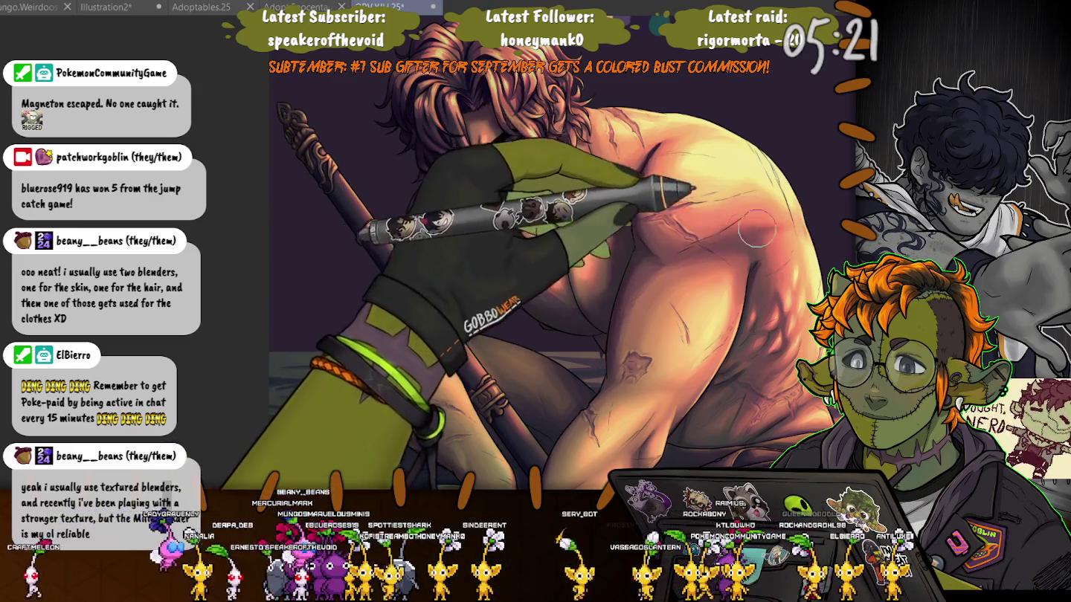
key(ctrl+z)
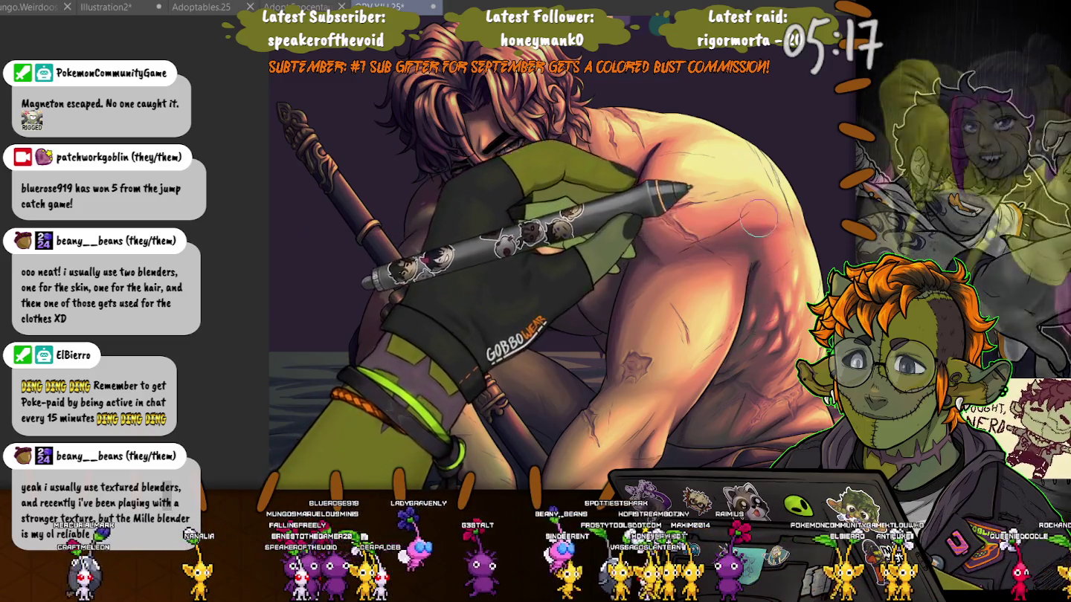
key(ctrl+y)
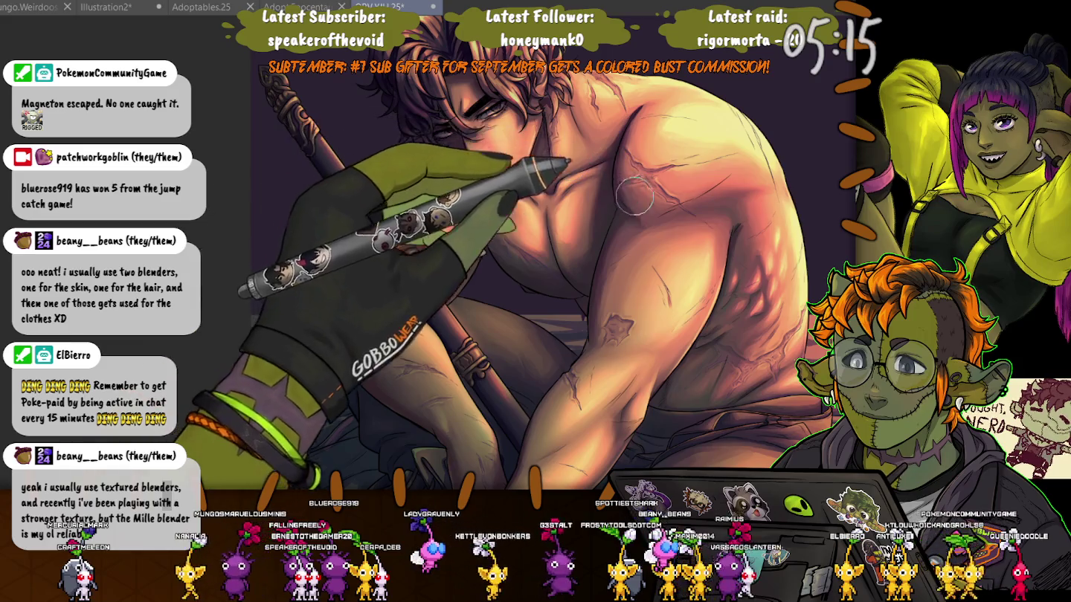
key(ctrl+y)
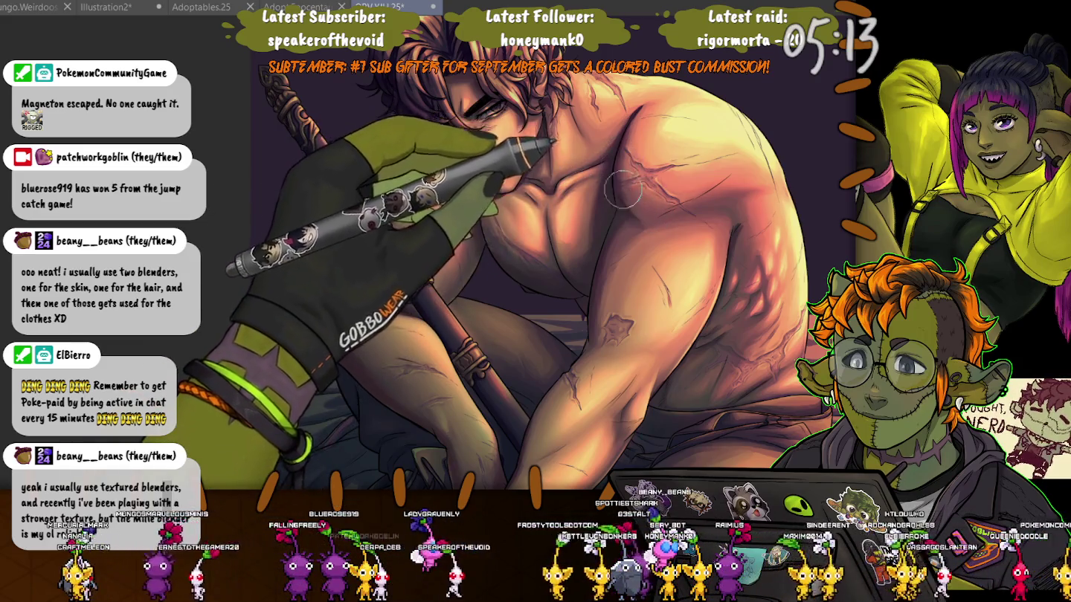
key(ctrl+z)
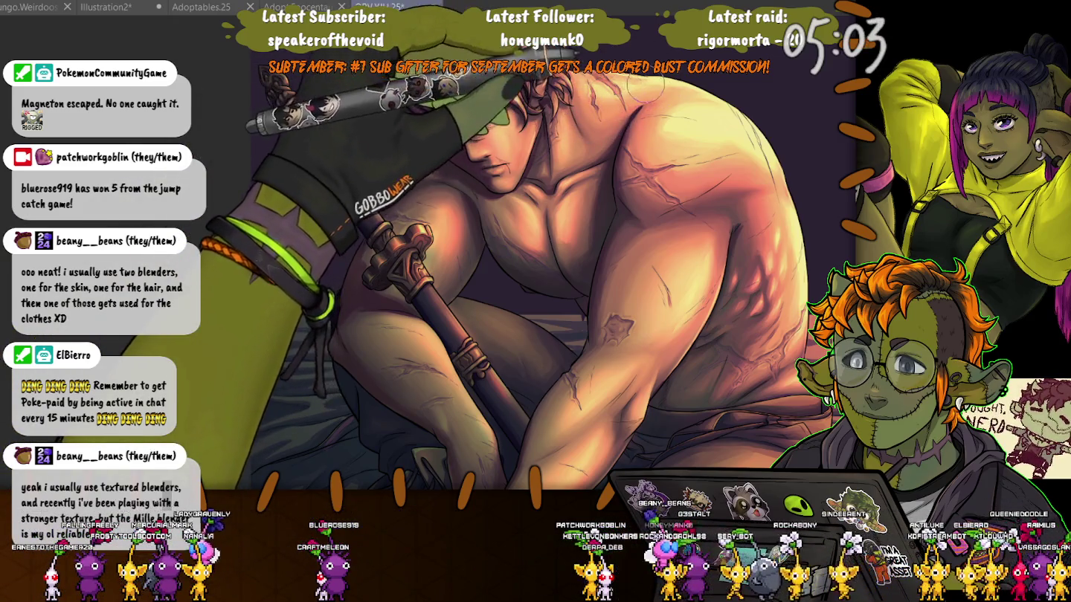
- Fit the whole seated figure in the window and zoom in slightly
key(ctrl+0)
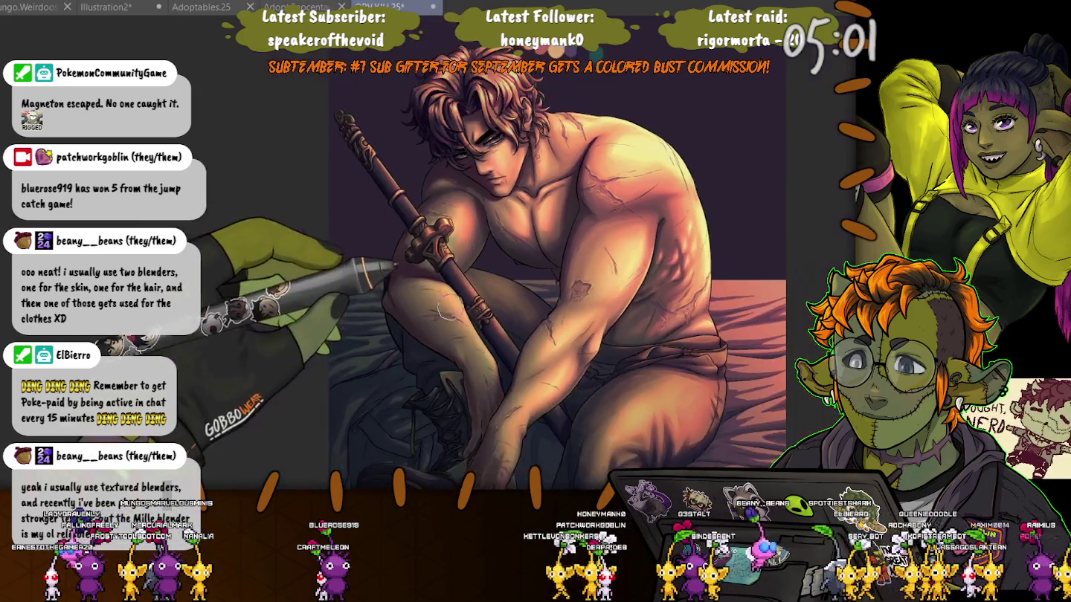
key(ctrl+plus)
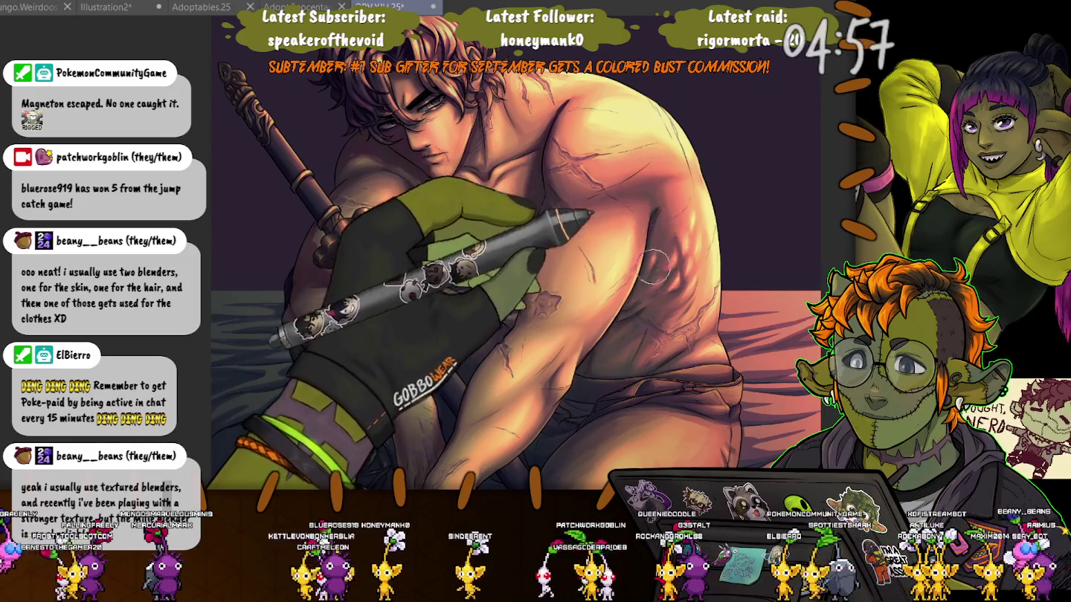
key(ctrl+0)
key(ctrl+plus)
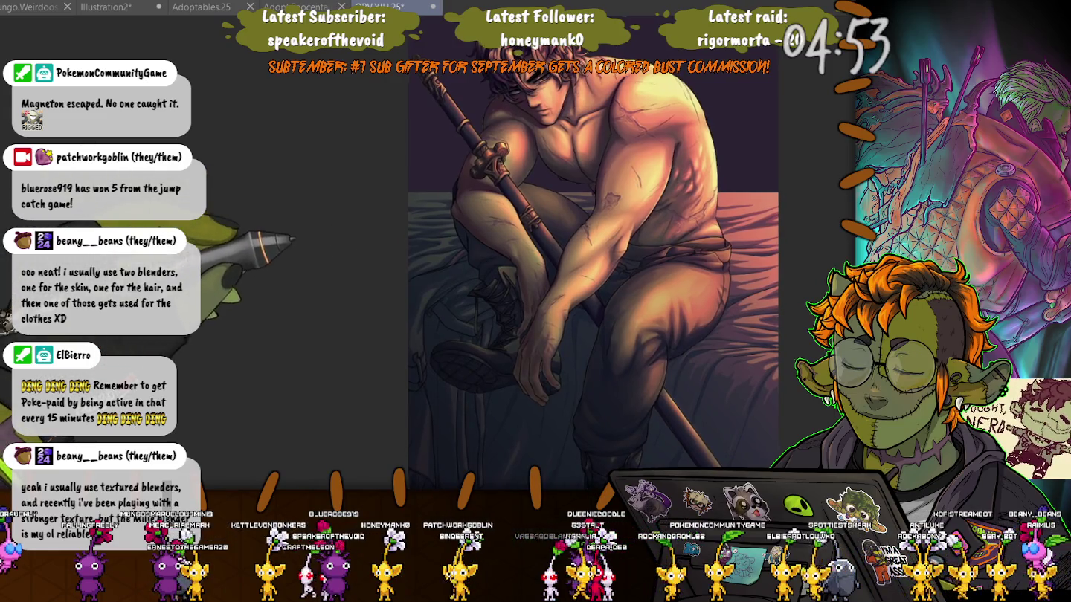
drag(336, 271, 269, 246)
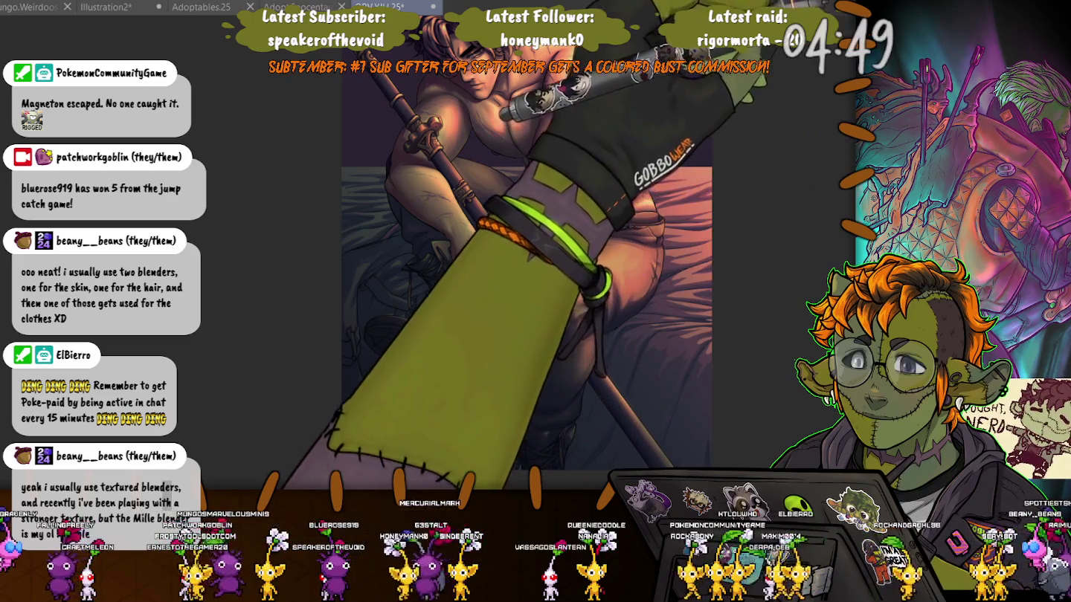
scroll(574, 309, up, 2)
scroll(574, 310, up, 2)
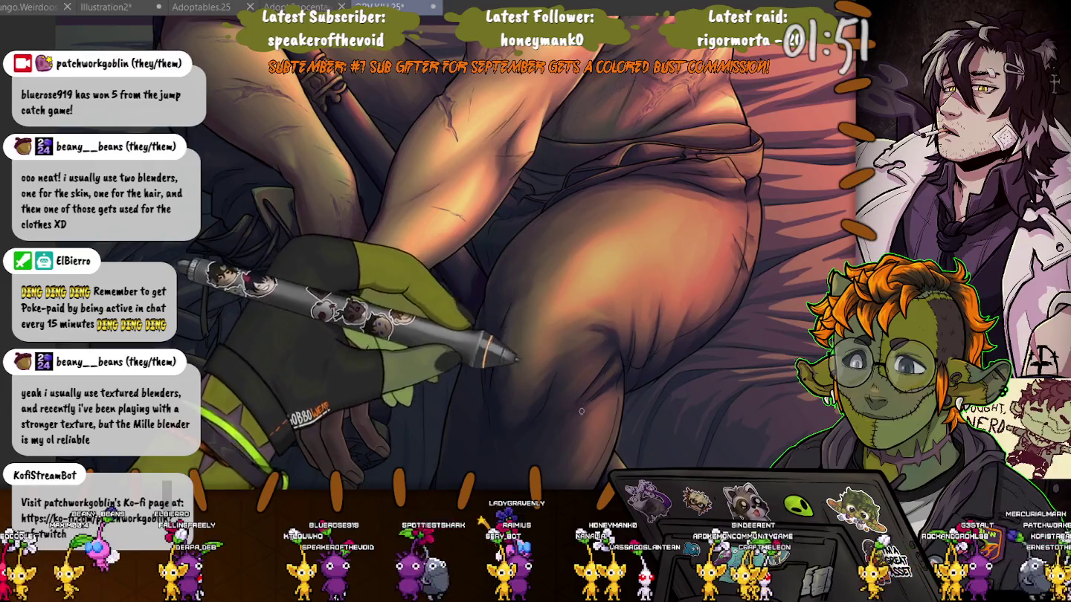
- Pan and zoom the view to raise the thigh and knee into view
drag(603, 403, 523, 273)
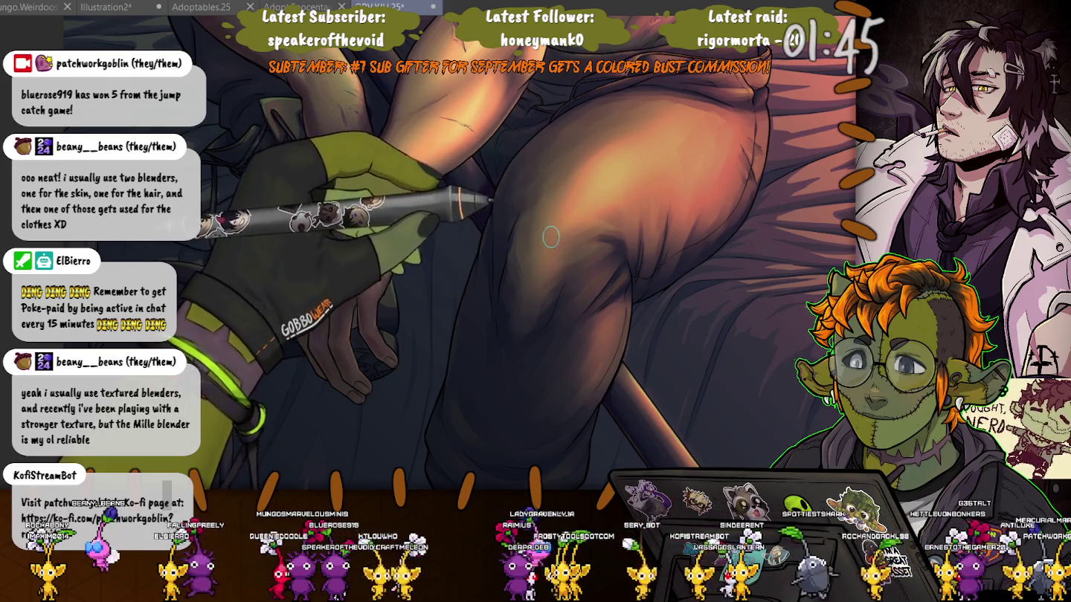
scroll(573, 354, down, 5)
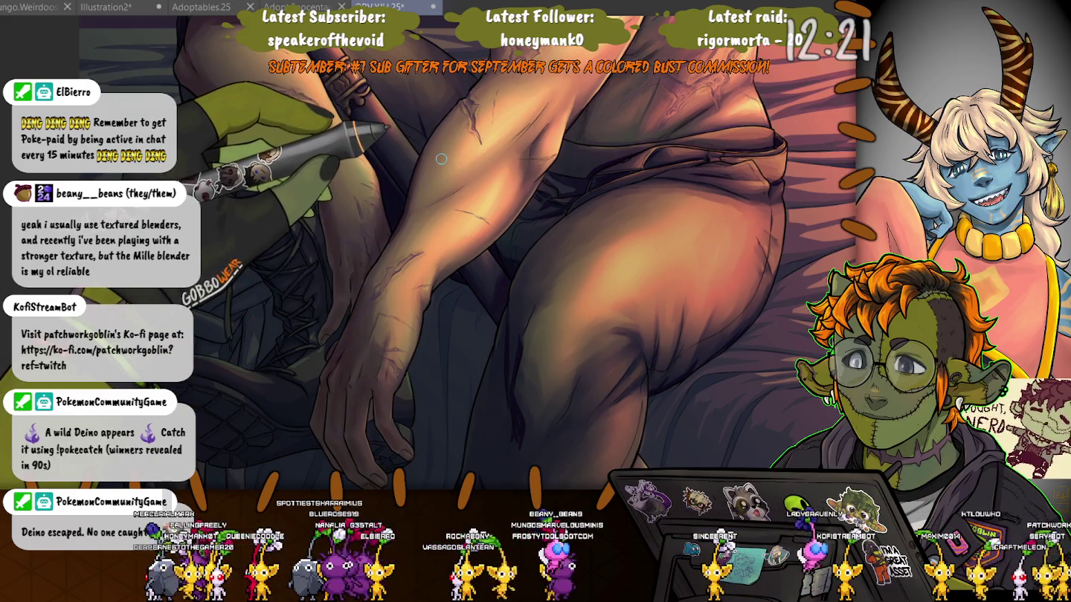
- Zoom out and pan to frame the staff, both arms and the chest
scroll(292, 200, down, 2)
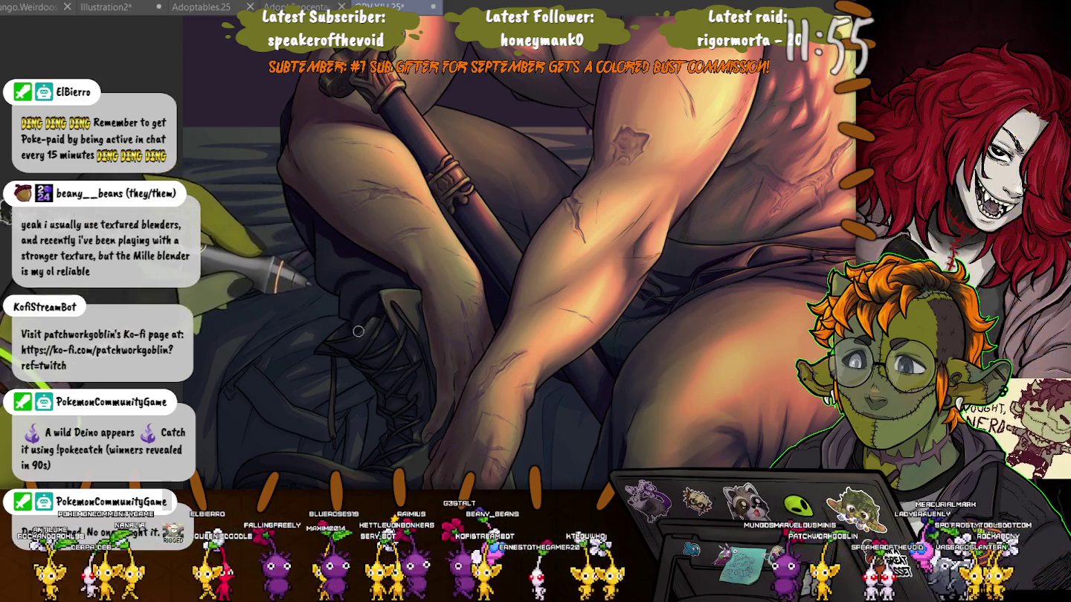
drag(306, 281, 239, 314)
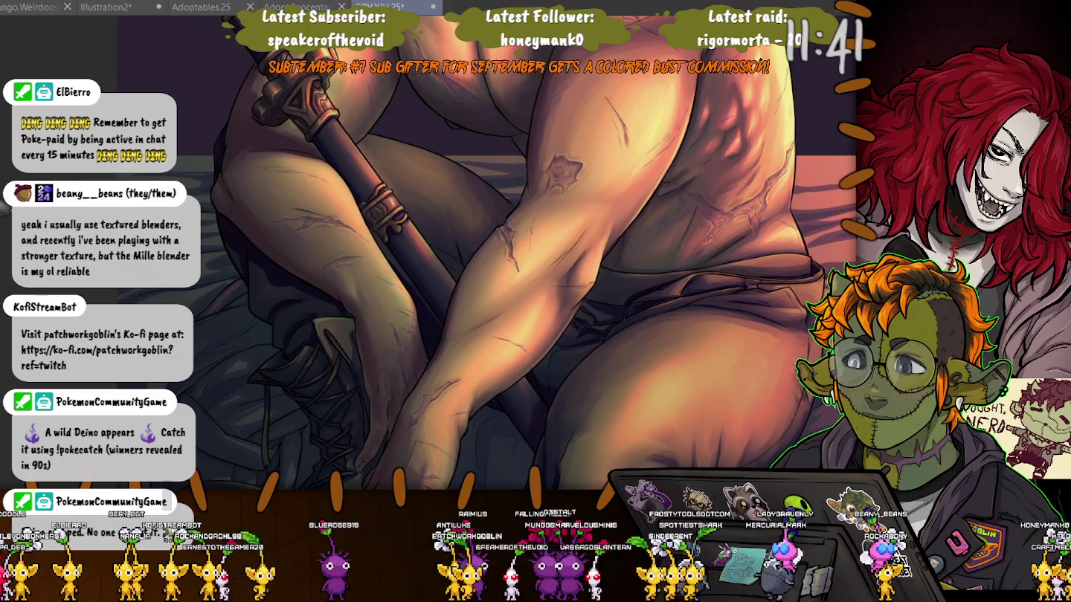
drag(484, 252, 452, 186)
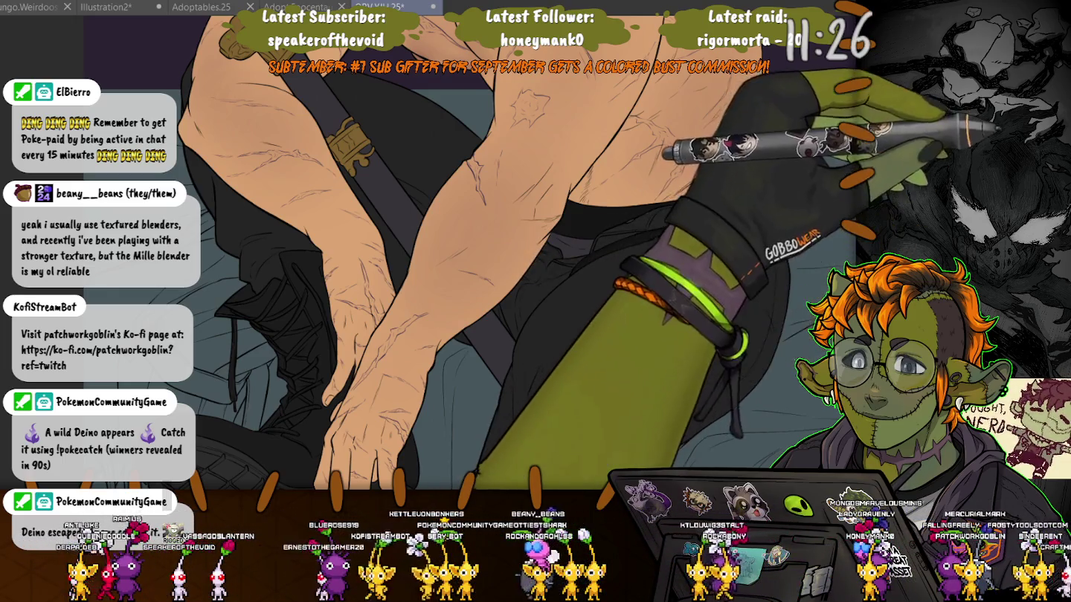
- Lasso-select the dark trousers, undo the oversized pass, and add the strap and left clothing
mouse_move(519, 289)
mouse_down()
mouse_move(569, 272)
mouse_move(506, 327)
mouse_up()
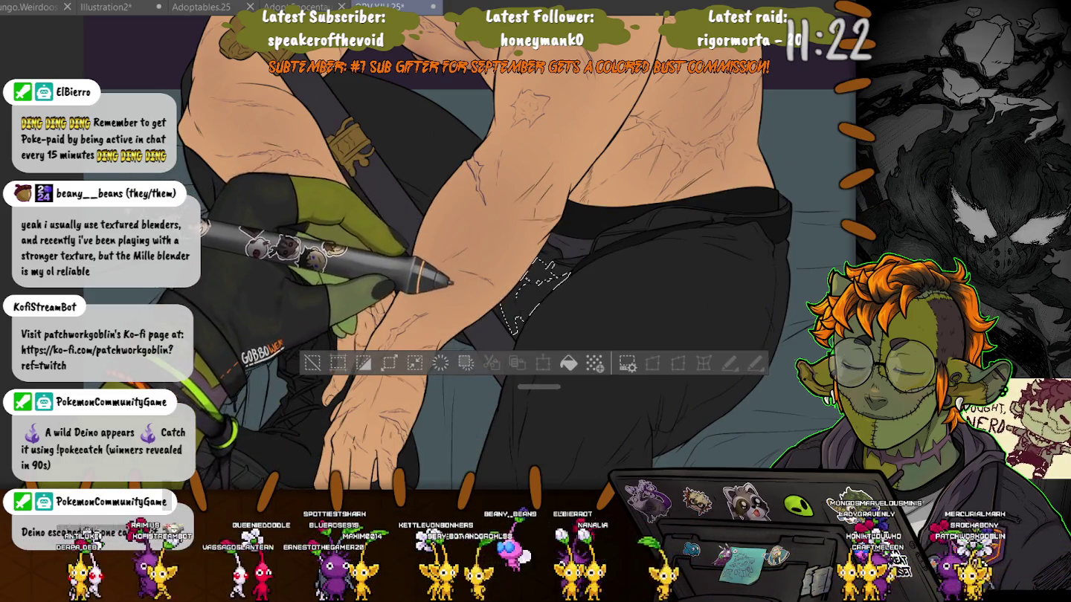
drag(535, 223, 521, 446)
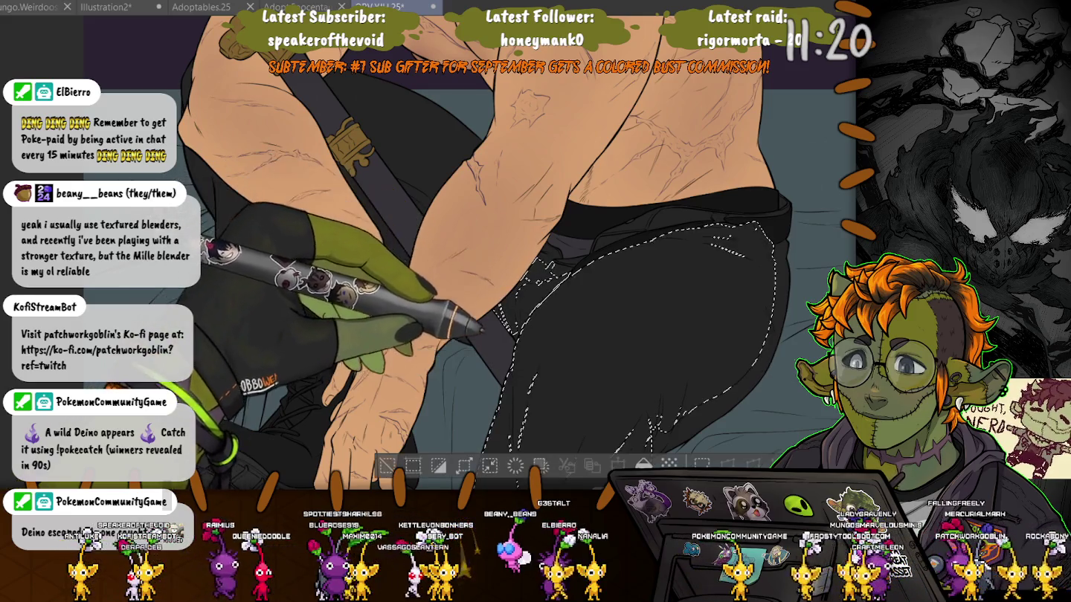
key(ctrl+z)
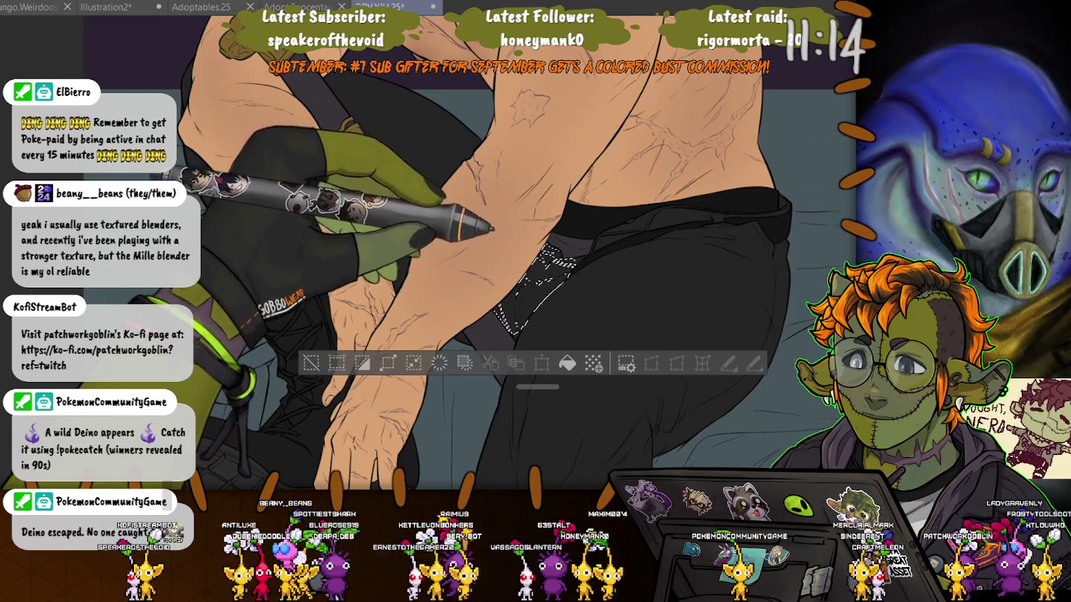
drag(321, 73, 435, 212)
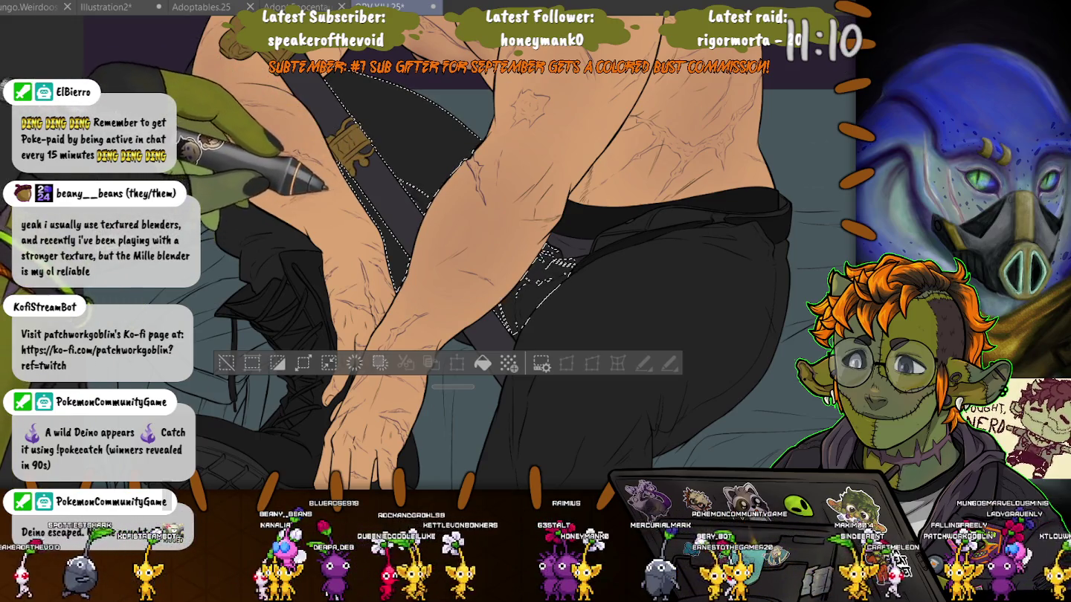
drag(186, 149, 244, 279)
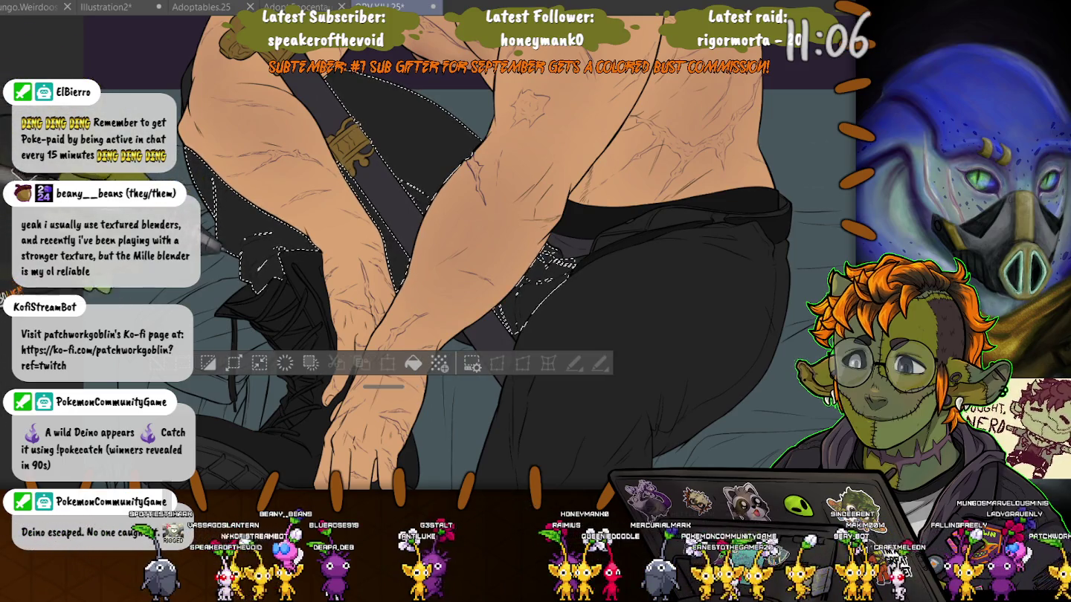
scroll(520, 253, up, 2)
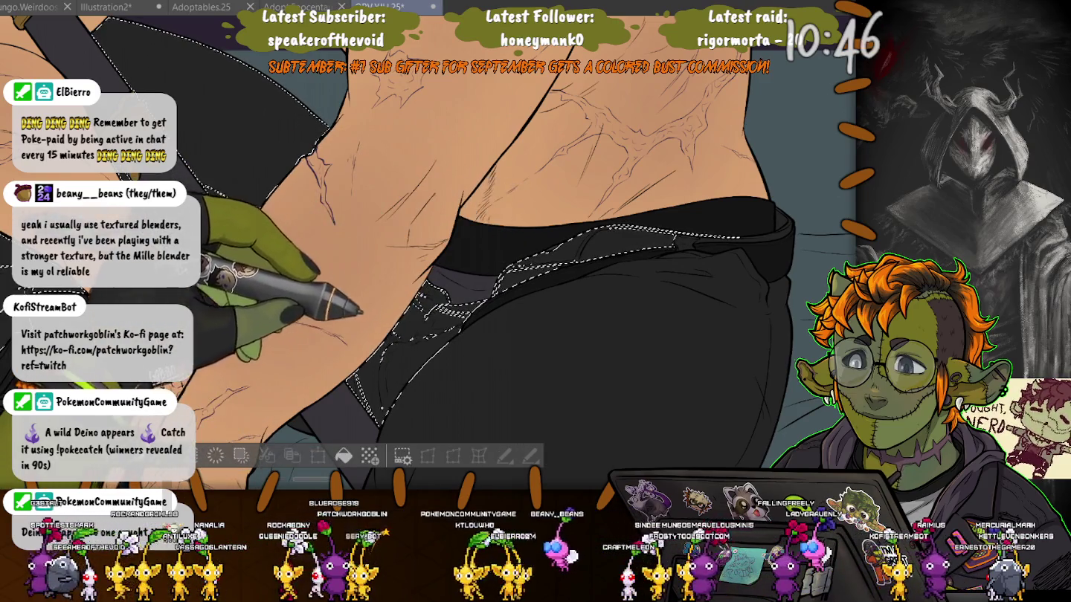
- Subtract stray bits with the Lasso and trim the selection along the trouser edge
drag(461, 271, 231, 167)
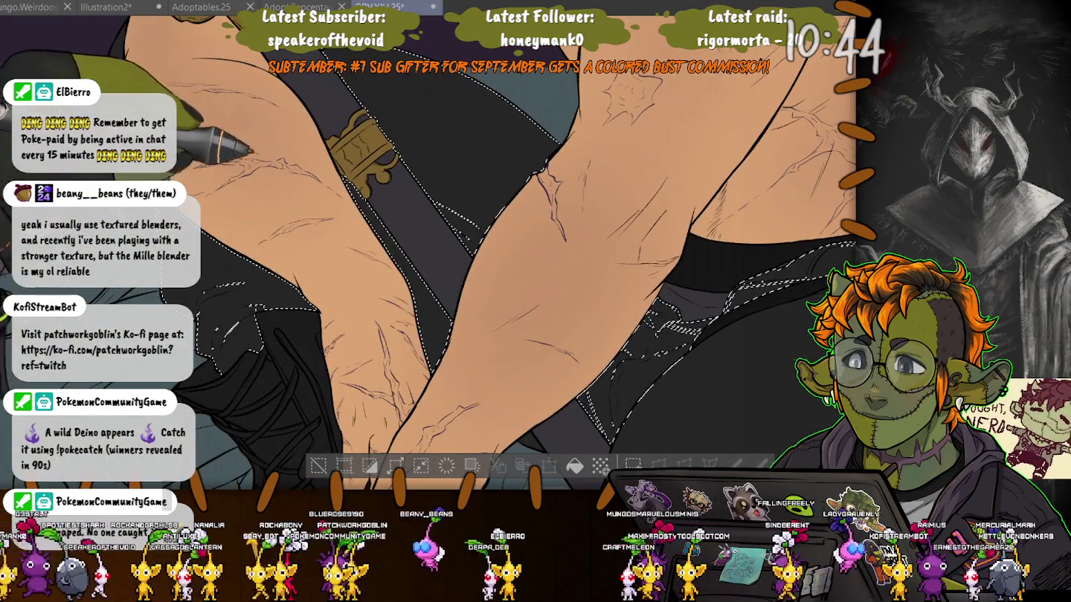
mouse_move(335, 217)
mouse_down()
mouse_move(237, 48)
mouse_move(799, 65)
mouse_up()
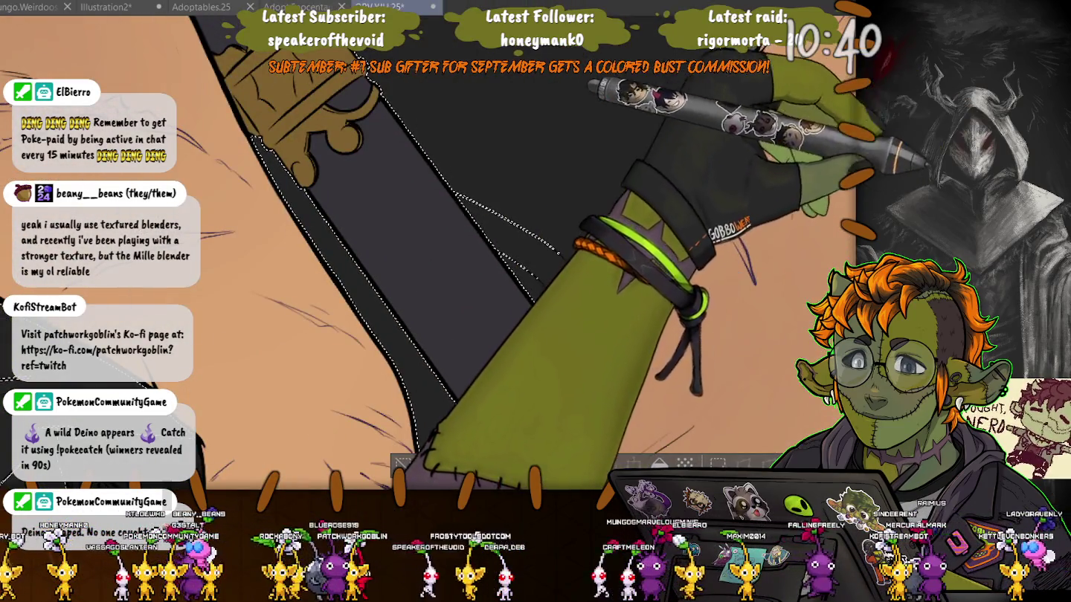
key(ctrl+z)
drag(492, 237, 420, 128)
drag(520, 335, 466, 192)
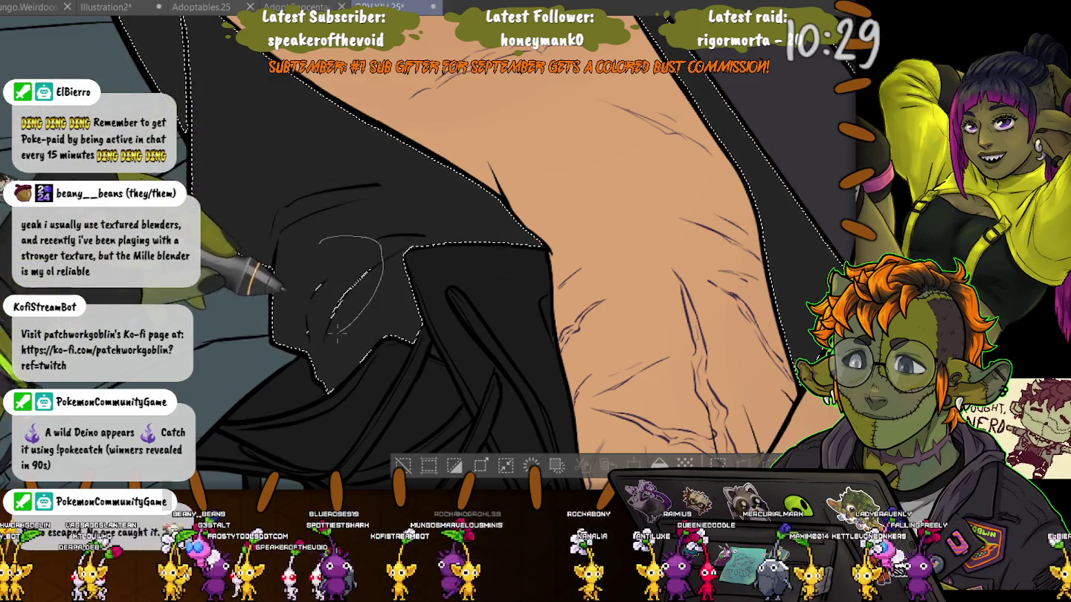
drag(305, 249, 273, 210)
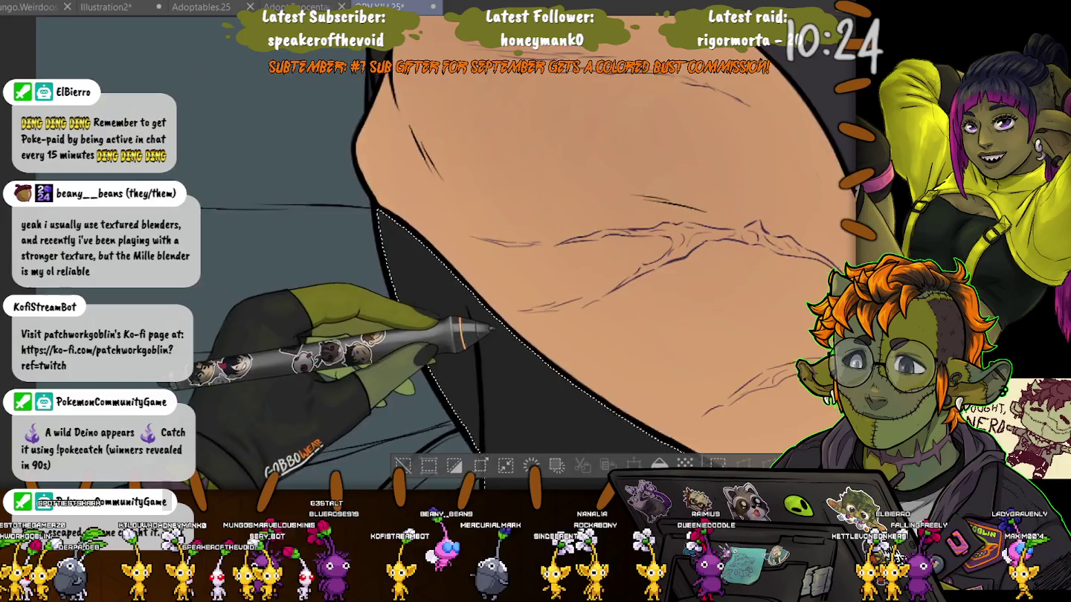
mouse_move(249, 165)
mouse_down()
mouse_move(298, 224)
mouse_move(418, 157)
mouse_up()
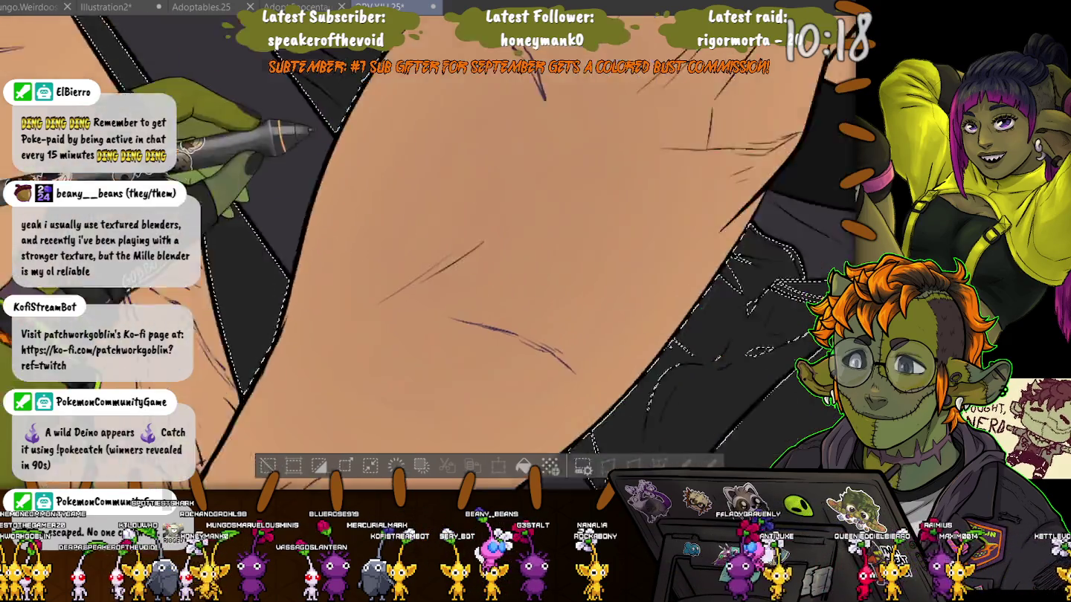
drag(375, 93, 446, 223)
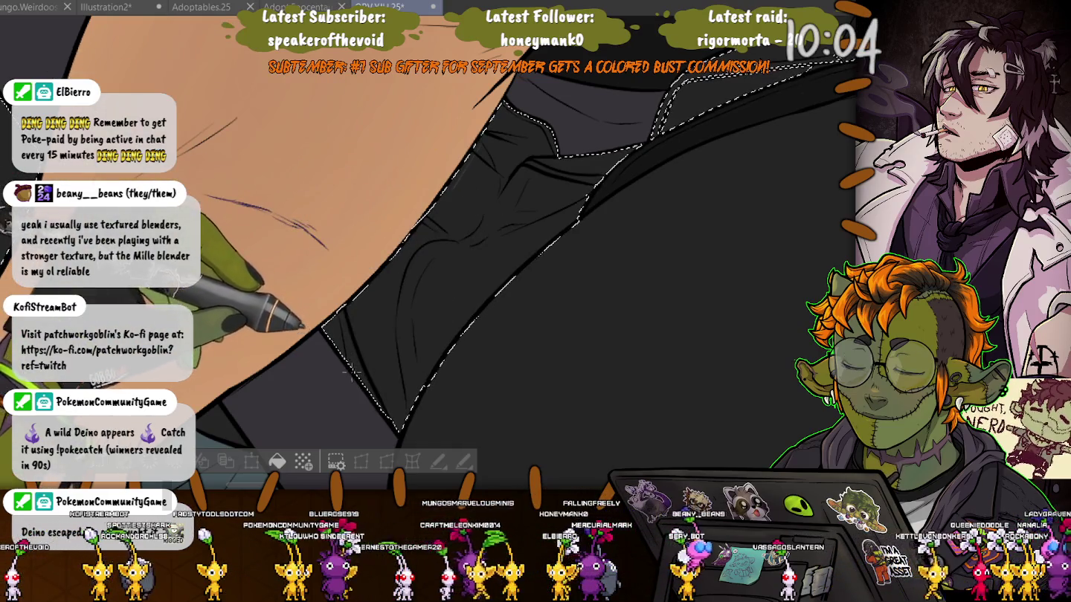
- Rotate the view along the waistband and extend the lasso selection over the trouser folds
drag(410, 265, 505, 223)
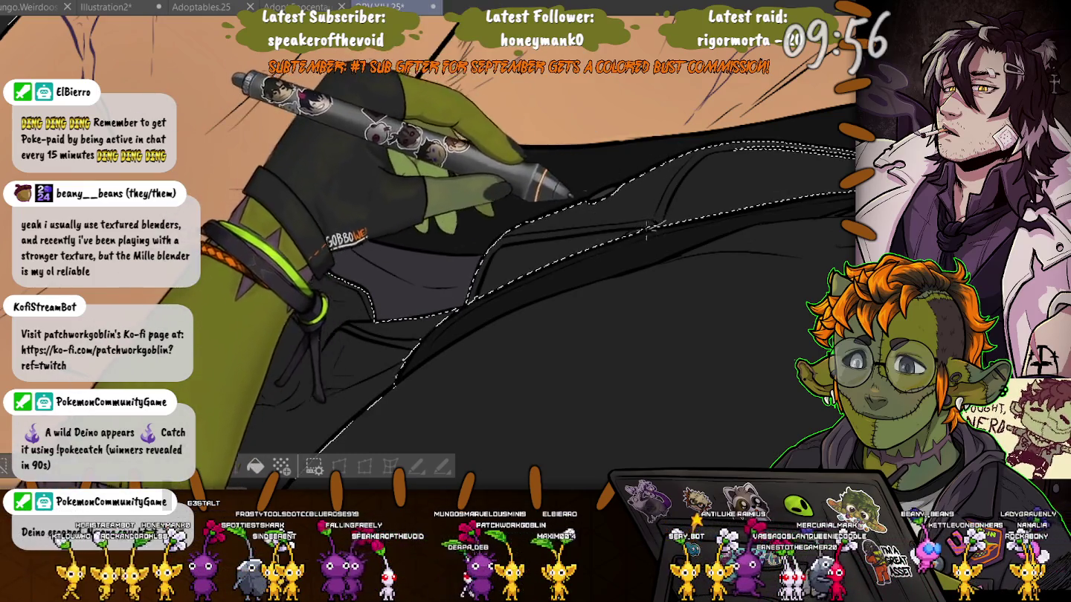
drag(653, 227, 595, 246)
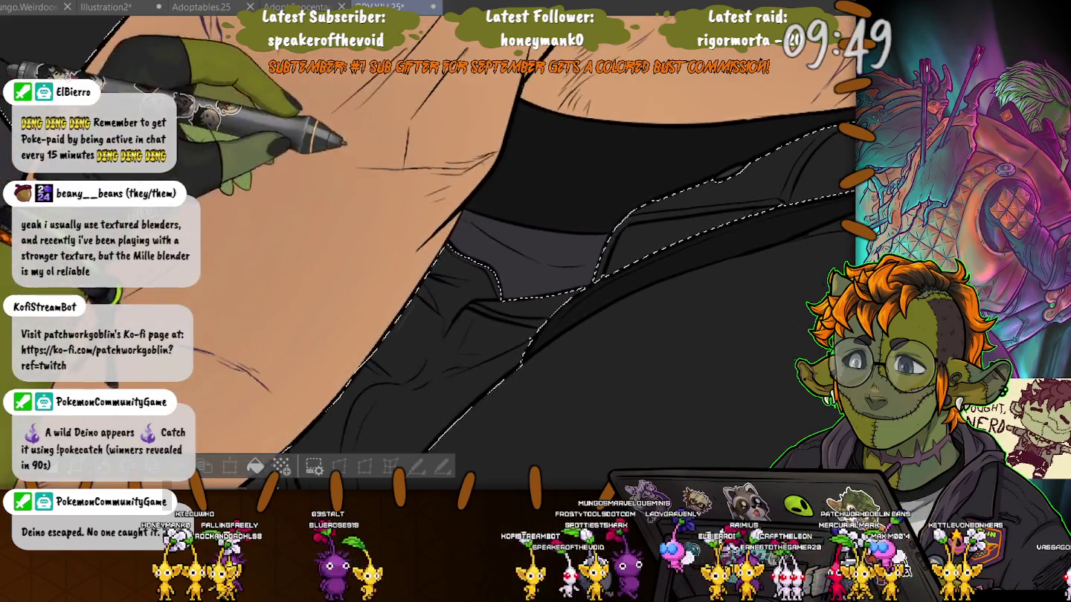
drag(421, 200, 370, 201)
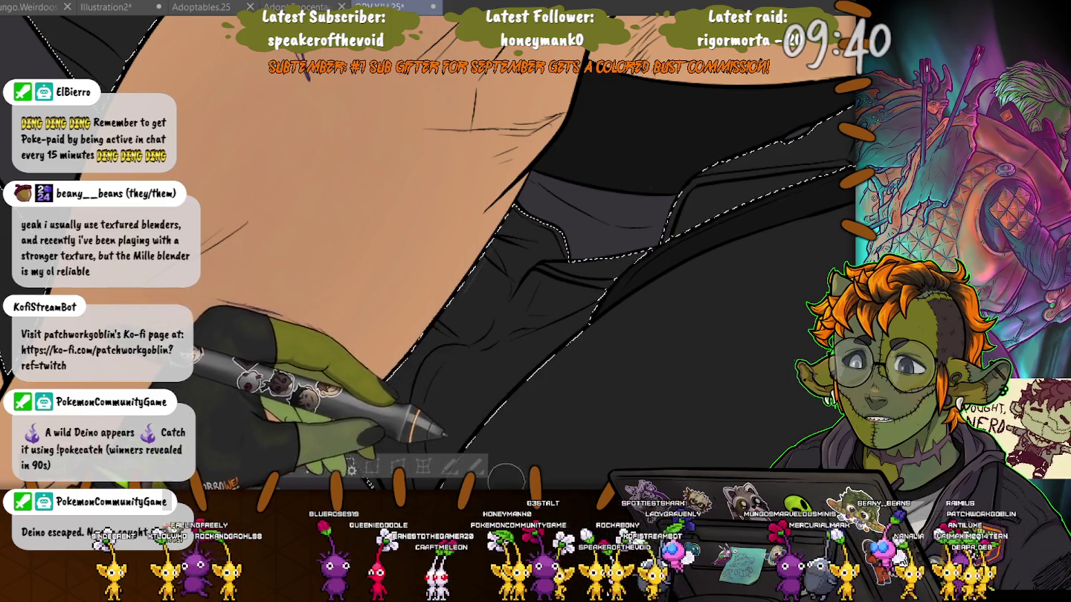
drag(216, 299, 339, 351)
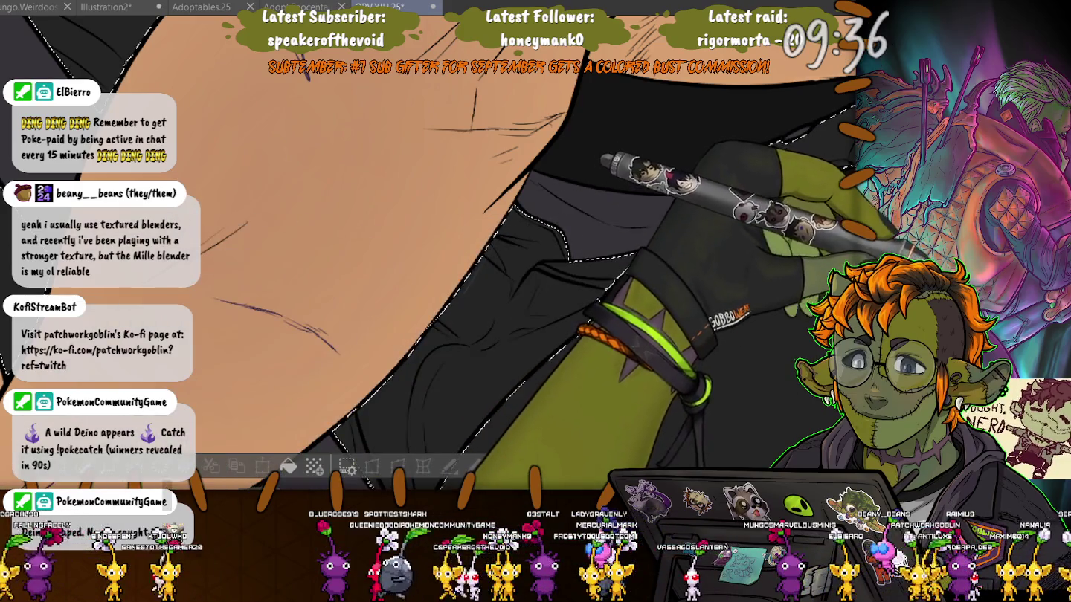
drag(521, 312, 417, 224)
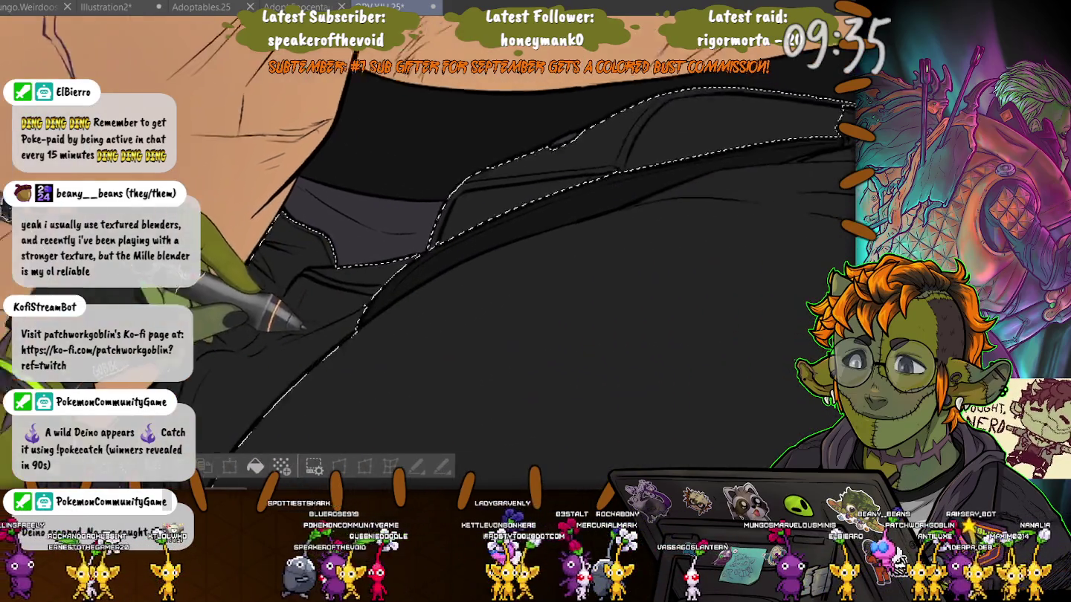
drag(374, 358, 325, 366)
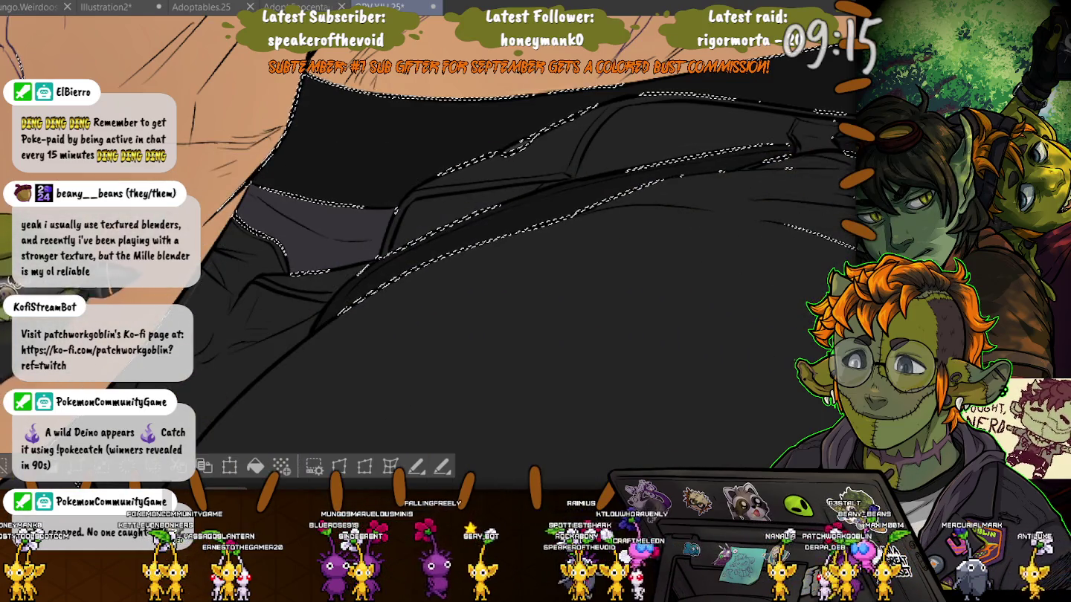
scroll(521, 223, up, 2)
scroll(520, 224, down, 2)
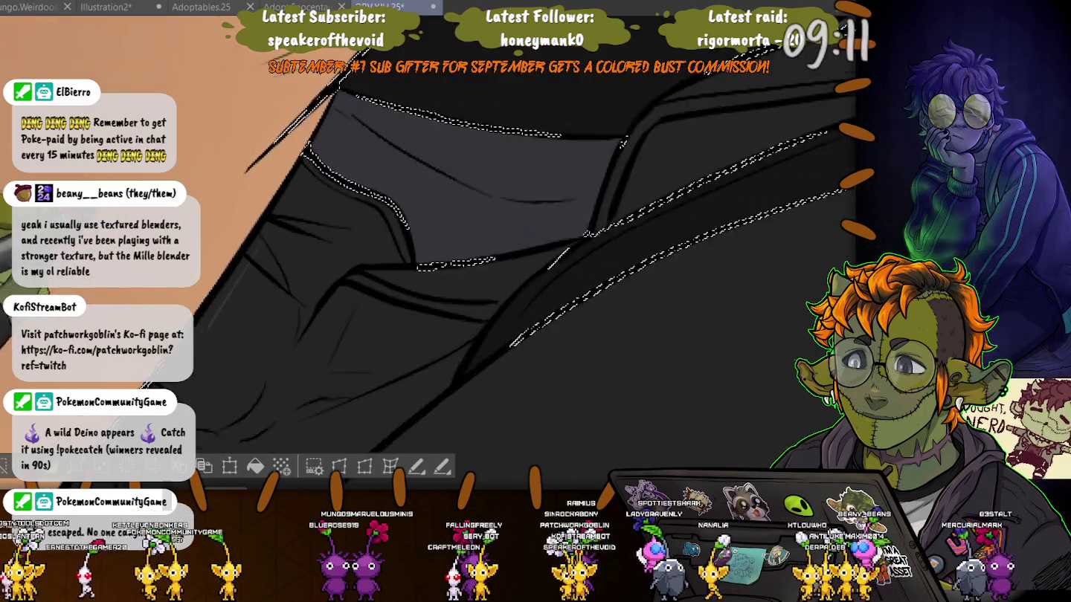
scroll(520, 260, up, 2)
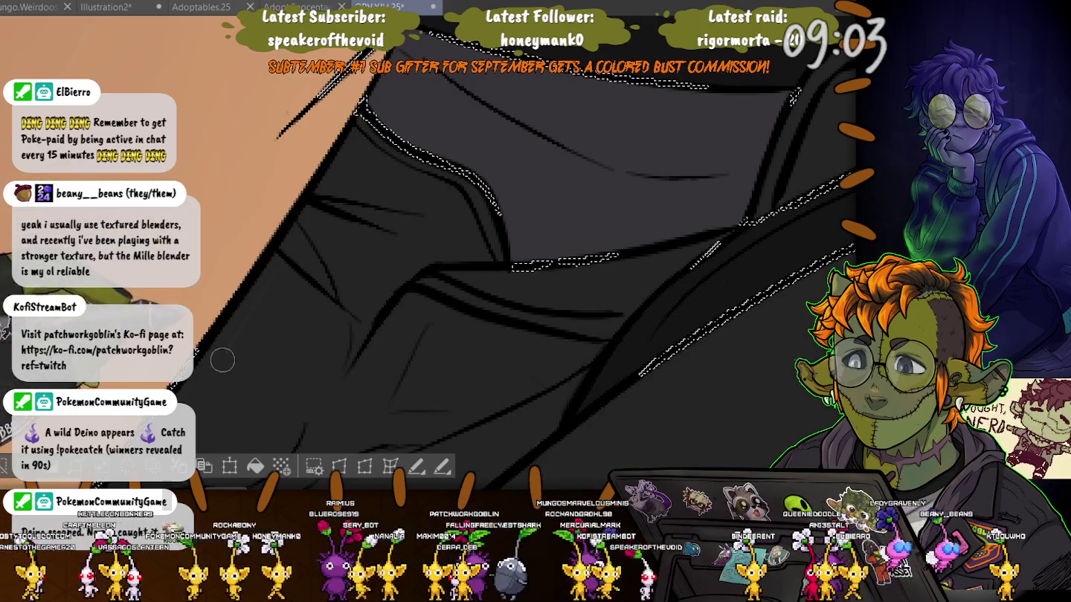
scroll(310, 220, down, 3)
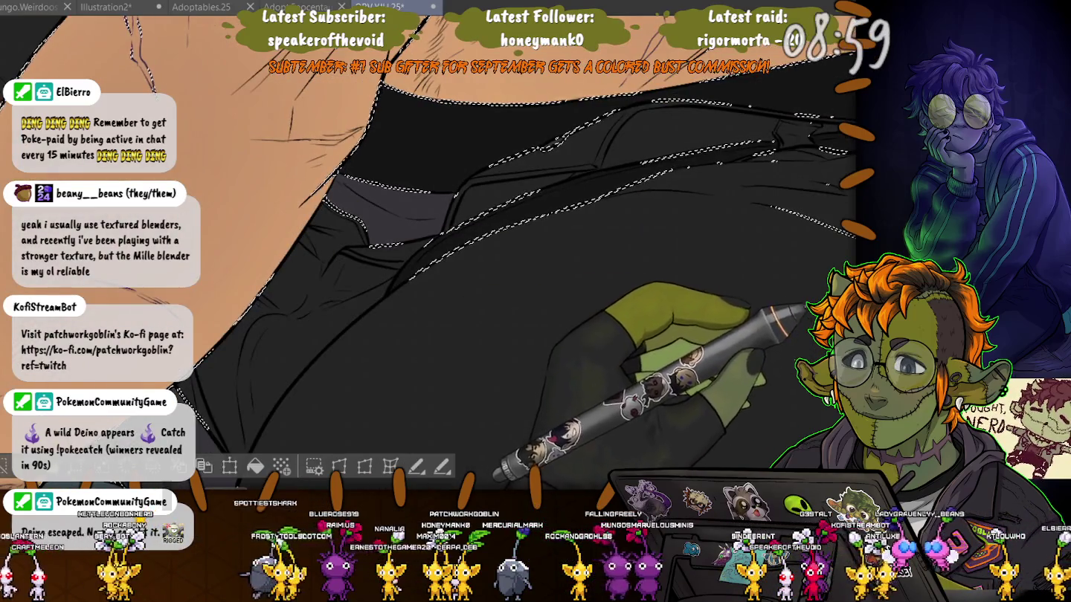
- Show the painted shading layer, inspect it, deselect, then hide the shading again
key(ctrl+z)
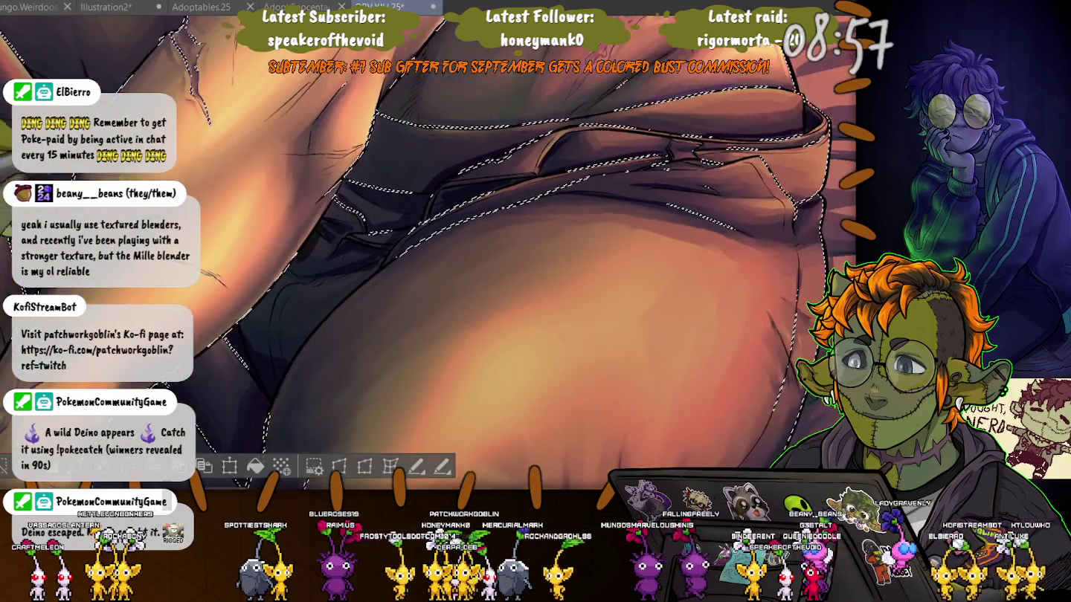
scroll(428, 253, up, 5)
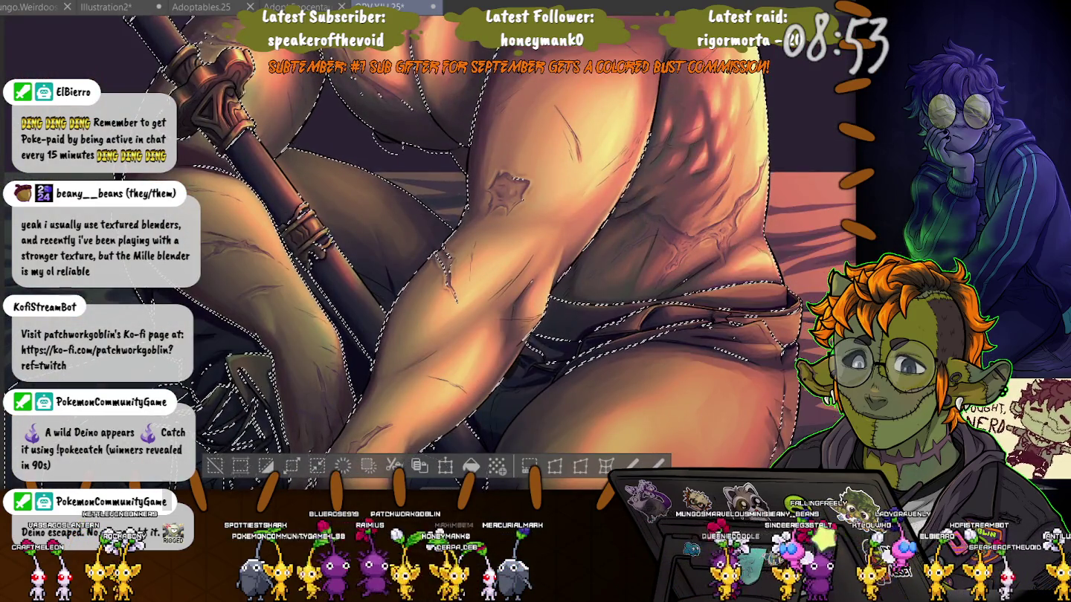
scroll(476, 253, down, 3)
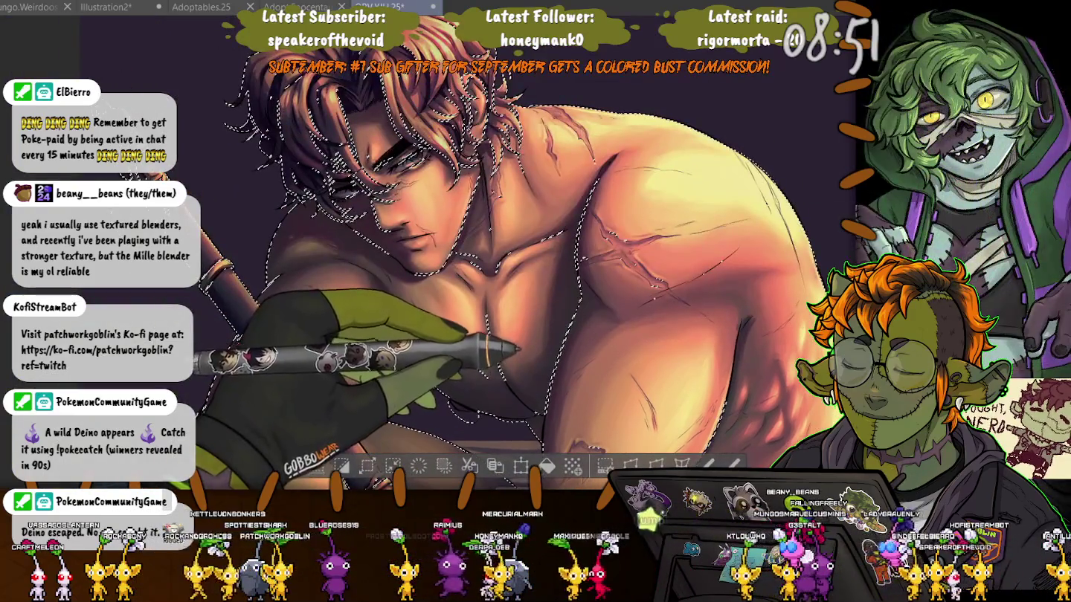
scroll(540, 312, up, 3)
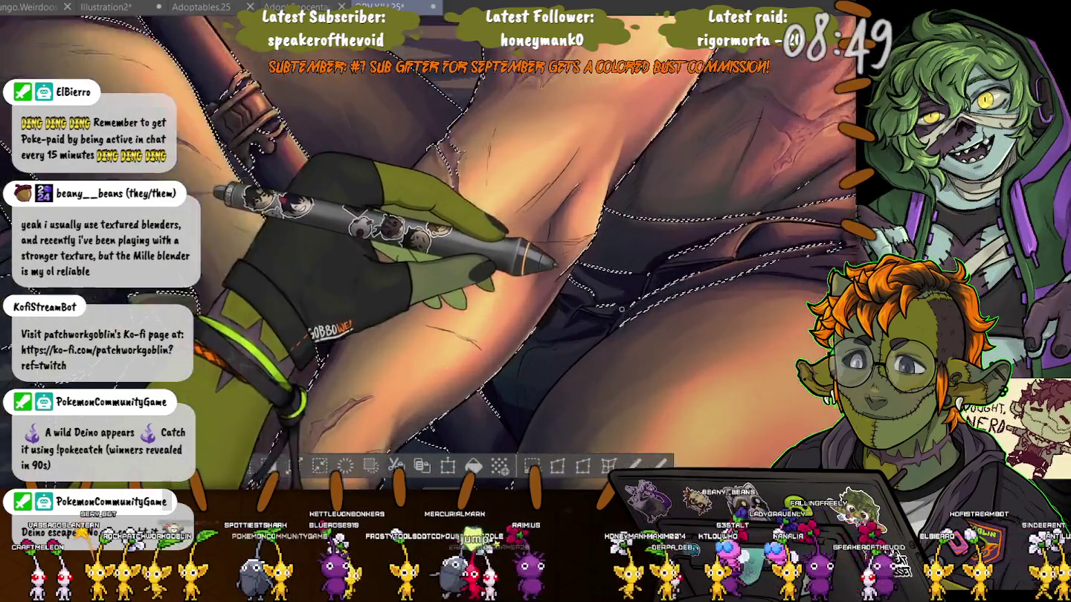
scroll(541, 312, up, 1)
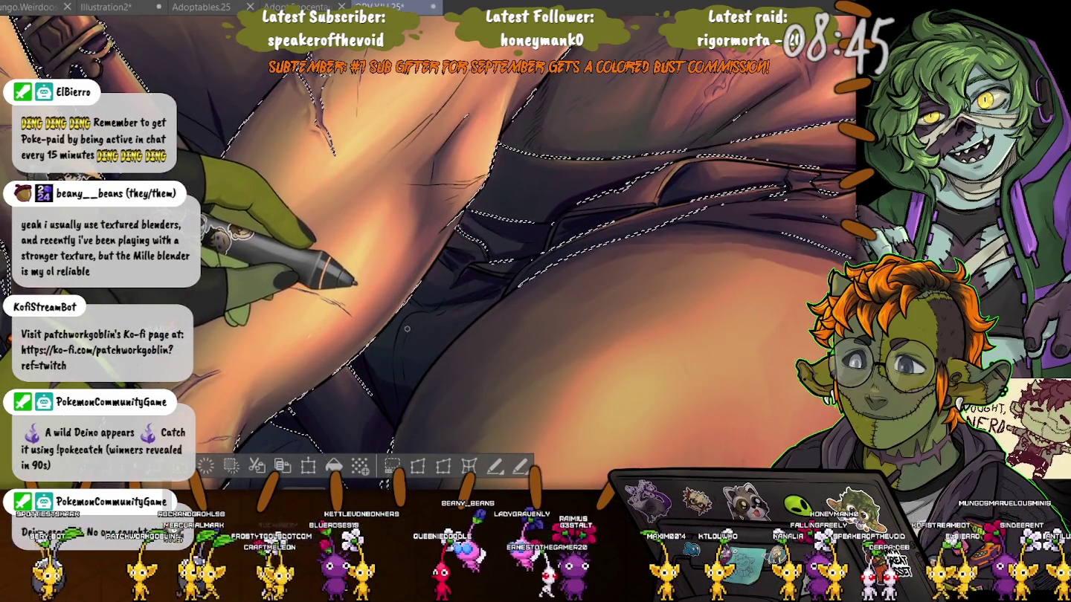
key(ctrl+d)
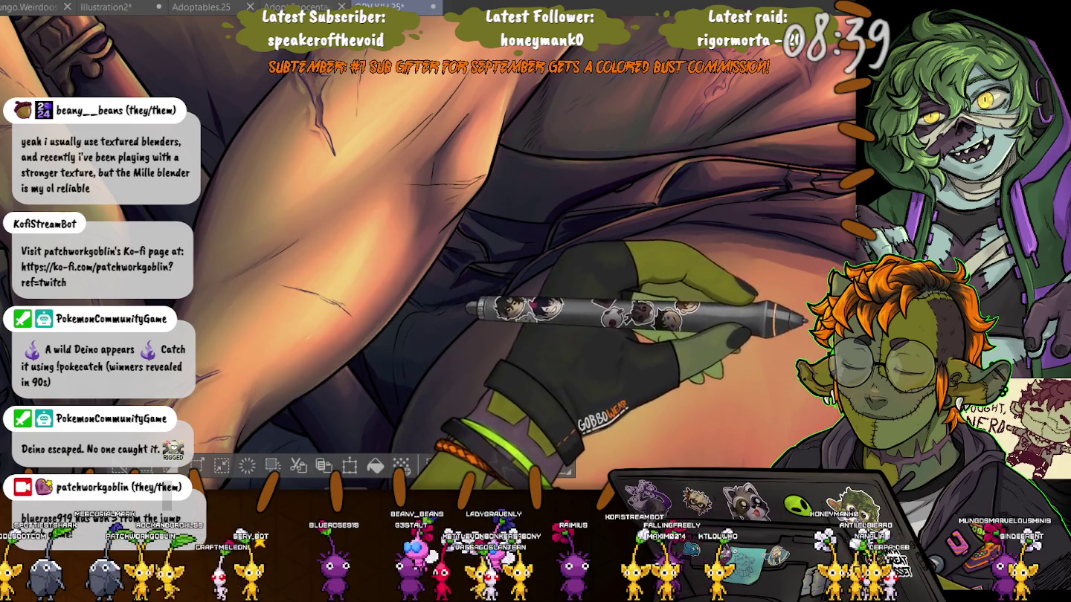
key(ctrl+z)
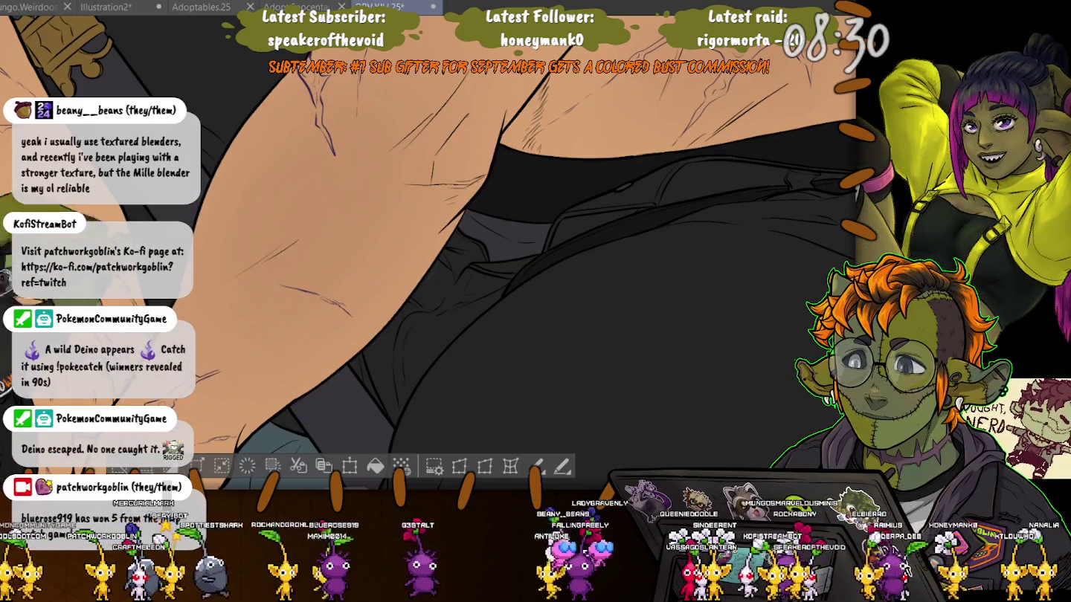
- Lasso-select the dark trouser folds, from the upper fold down to the lower left
mouse_move(446, 266)
mouse_down()
mouse_move(420, 286)
mouse_move(510, 281)
mouse_up()
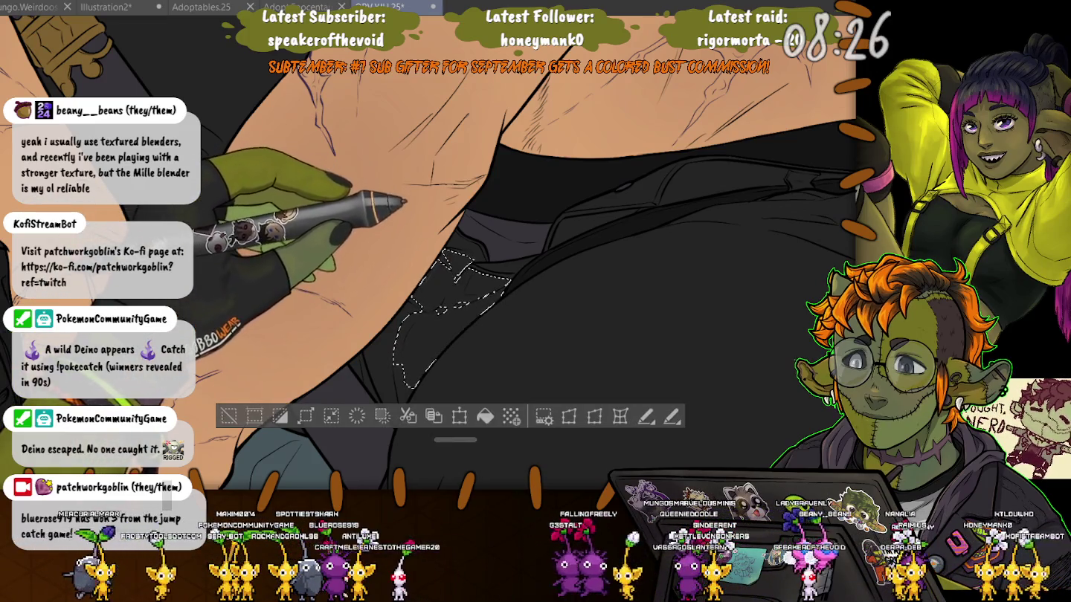
drag(550, 247, 639, 211)
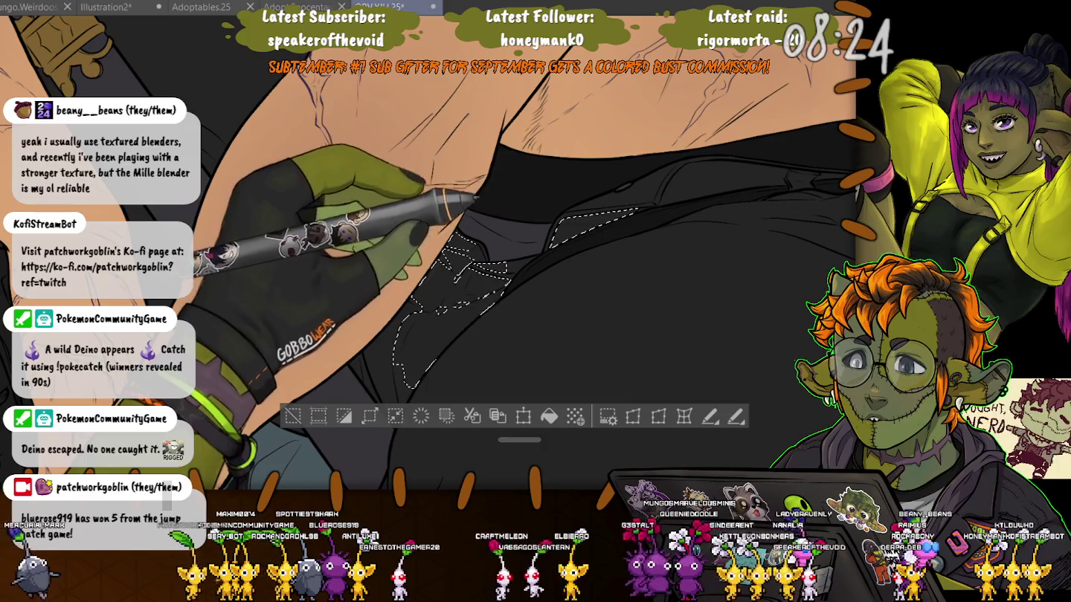
mouse_move(513, 265)
mouse_down()
mouse_move(652, 205)
mouse_move(788, 178)
mouse_up()
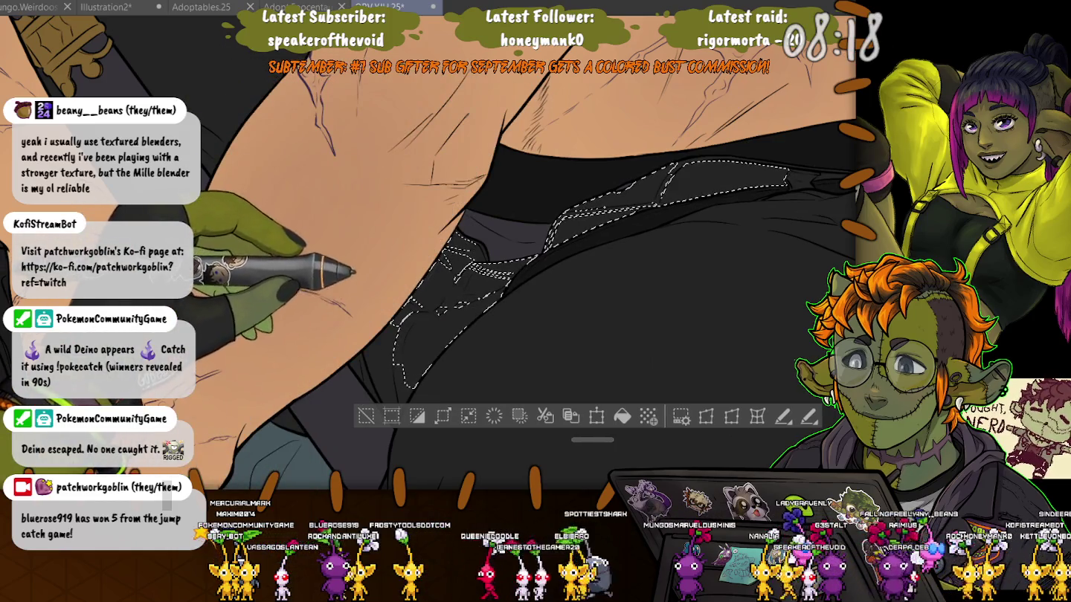
drag(405, 390, 365, 358)
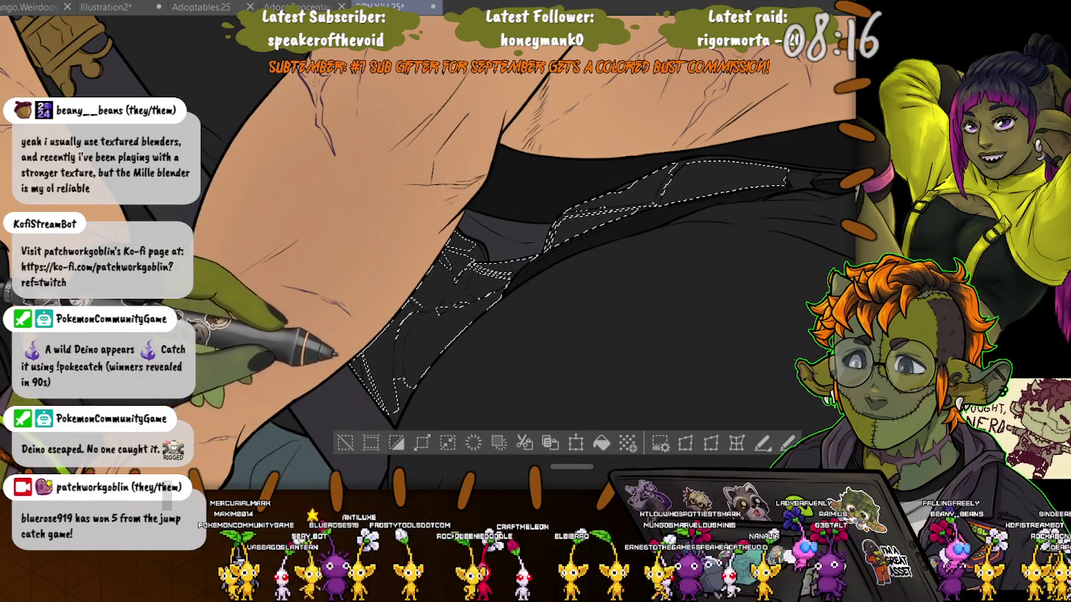
drag(391, 411, 399, 426)
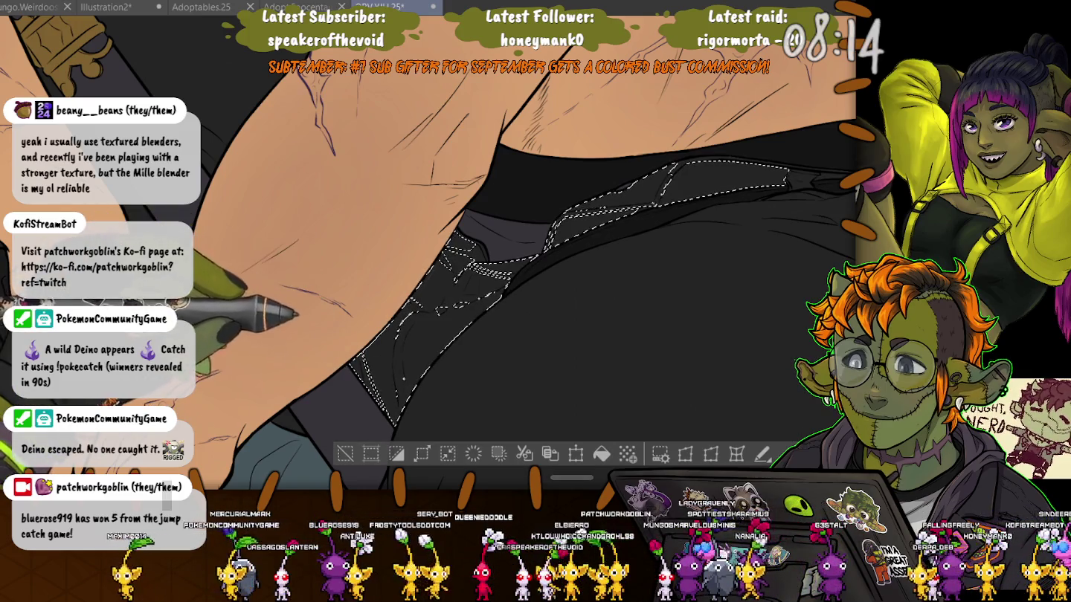
drag(357, 371, 276, 420)
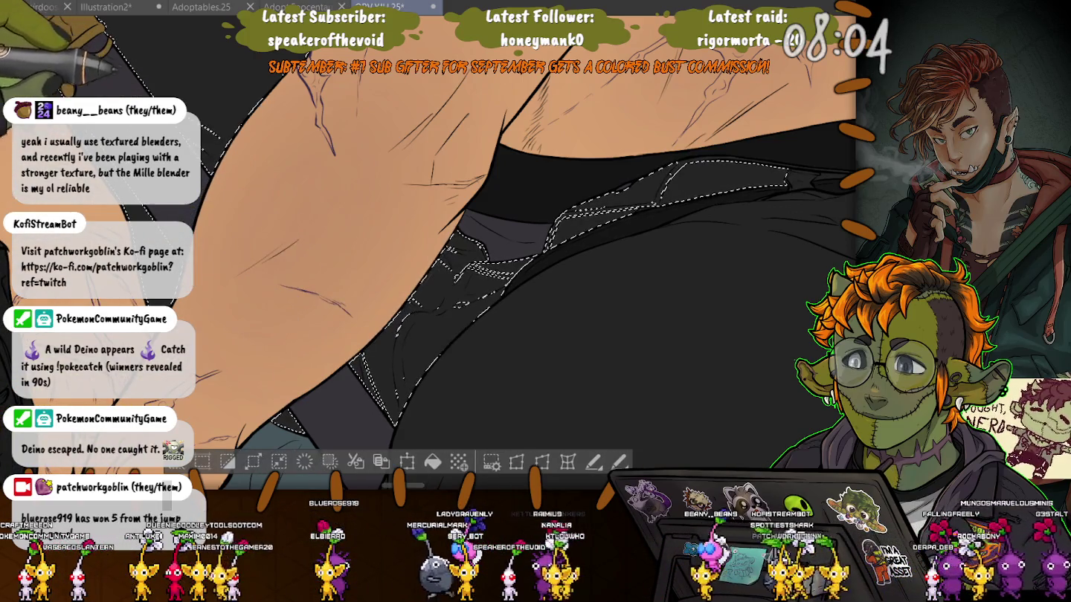
- Add the dark shirt area to the selection and simplify it around the clothing folds
drag(446, 260, 521, 223)
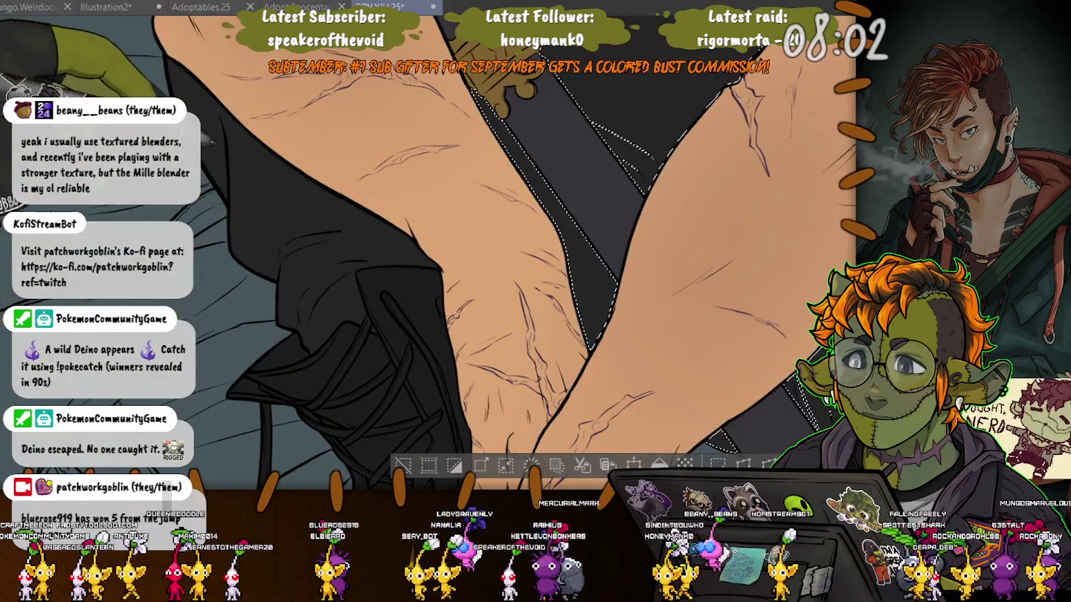
click(350, 299)
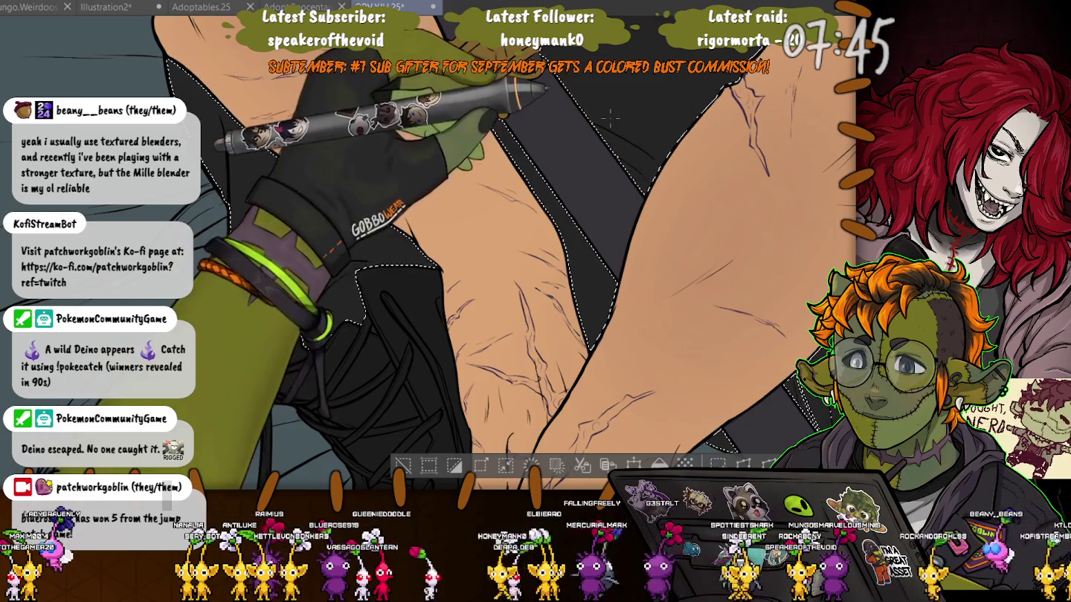
drag(520, 223, 453, 327)
drag(510, 345, 424, 130)
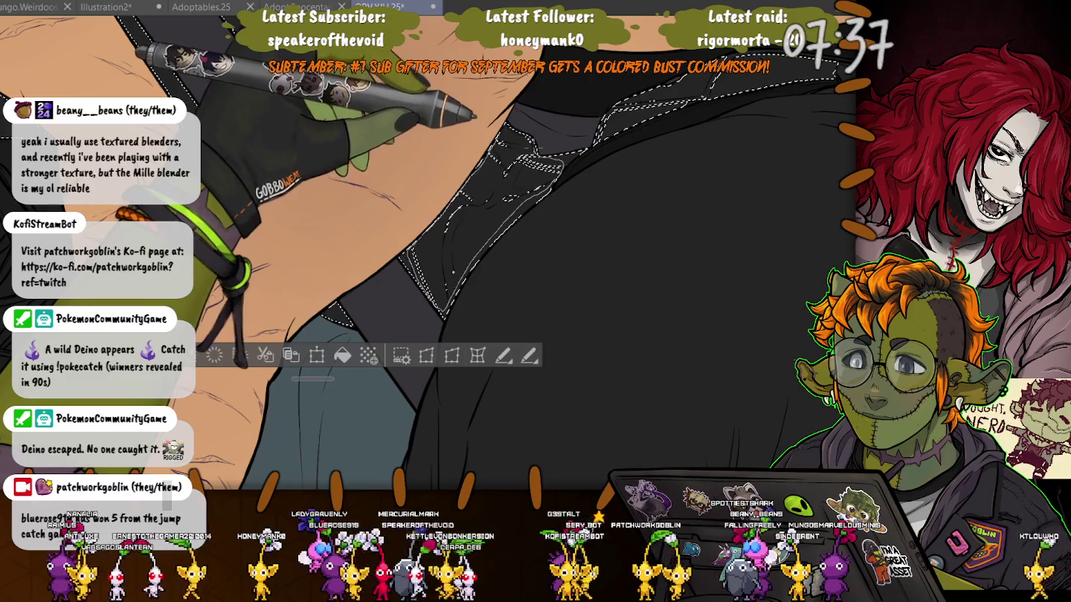
key(ctrl+z)
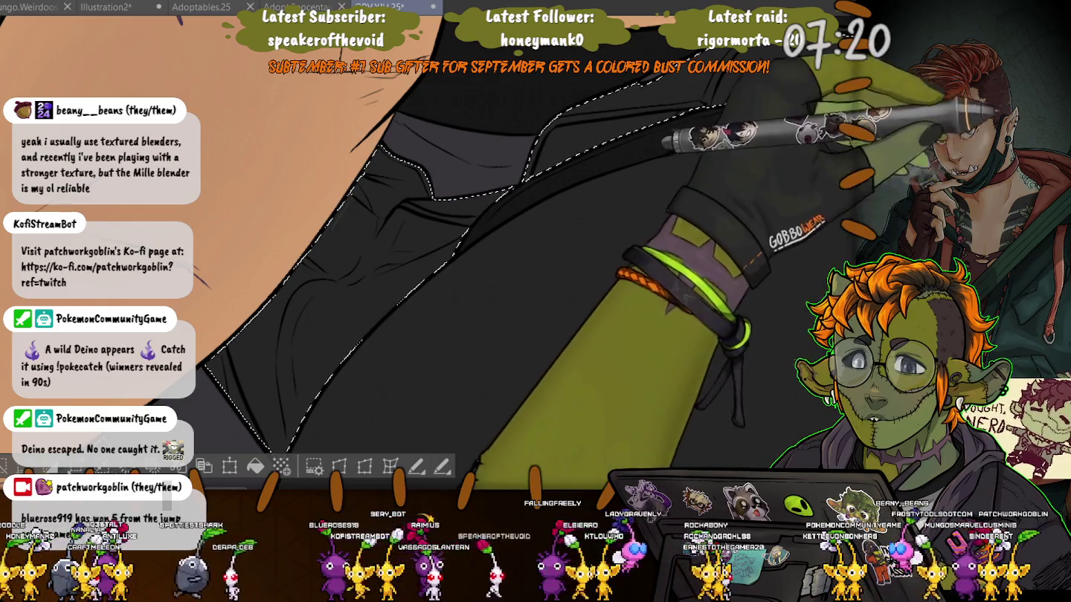
scroll(327, 235, up, 3)
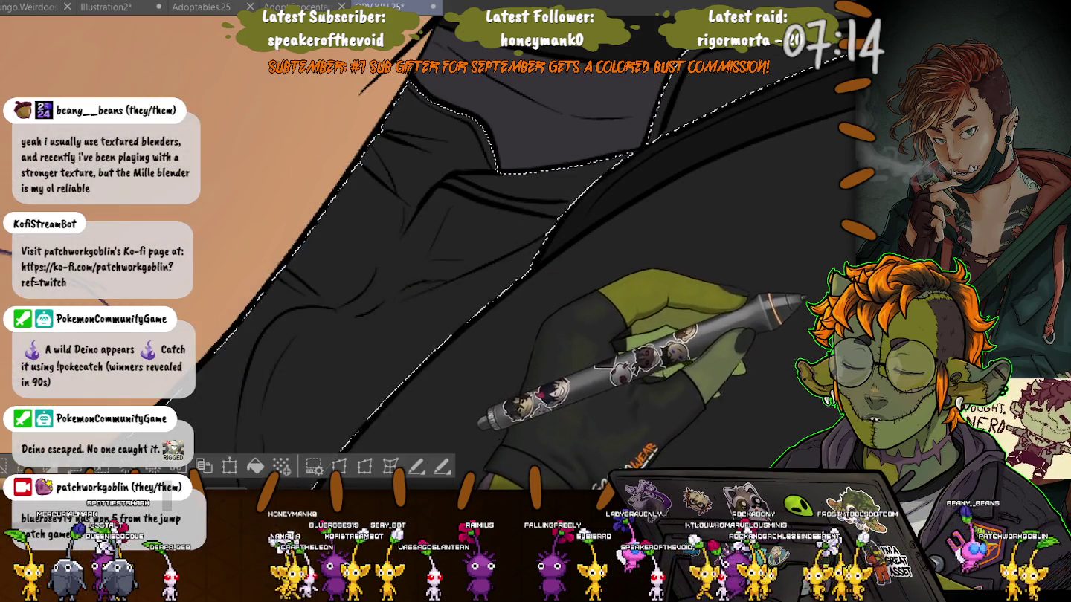
- Show the purple and orange shading on the shirt and inspect the shirt and leg folds
key(ctrl+z)
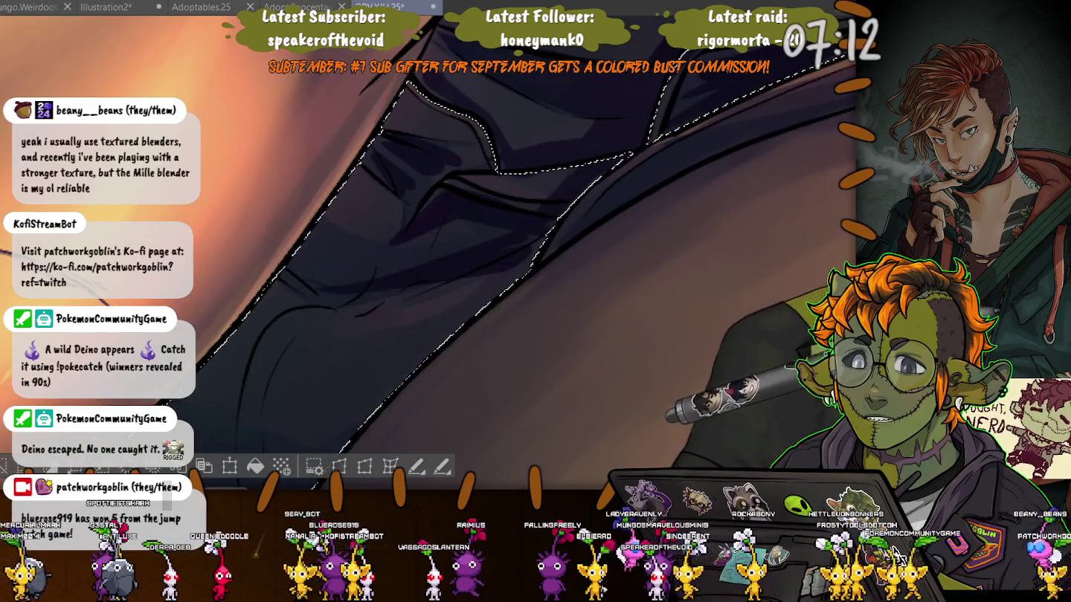
drag(465, 144, 520, 179)
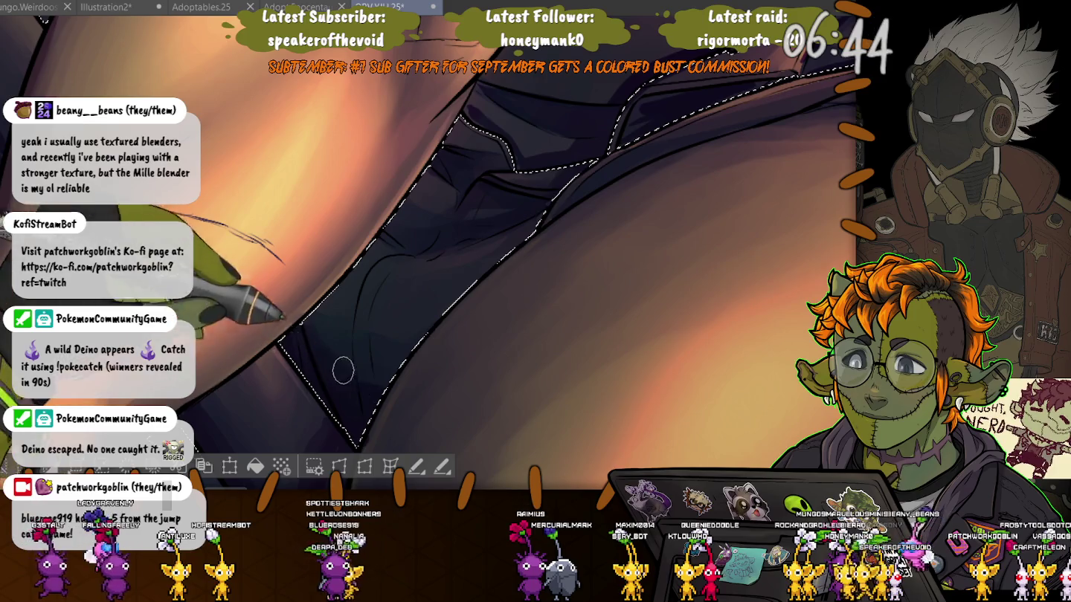
scroll(429, 252, down, 5)
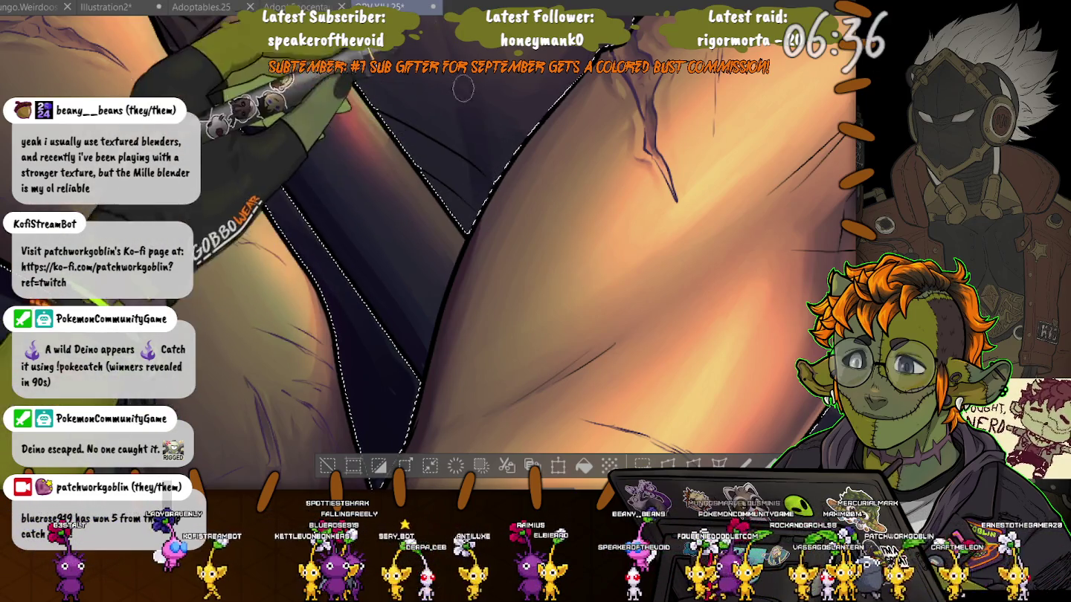
scroll(490, 278, up, 2)
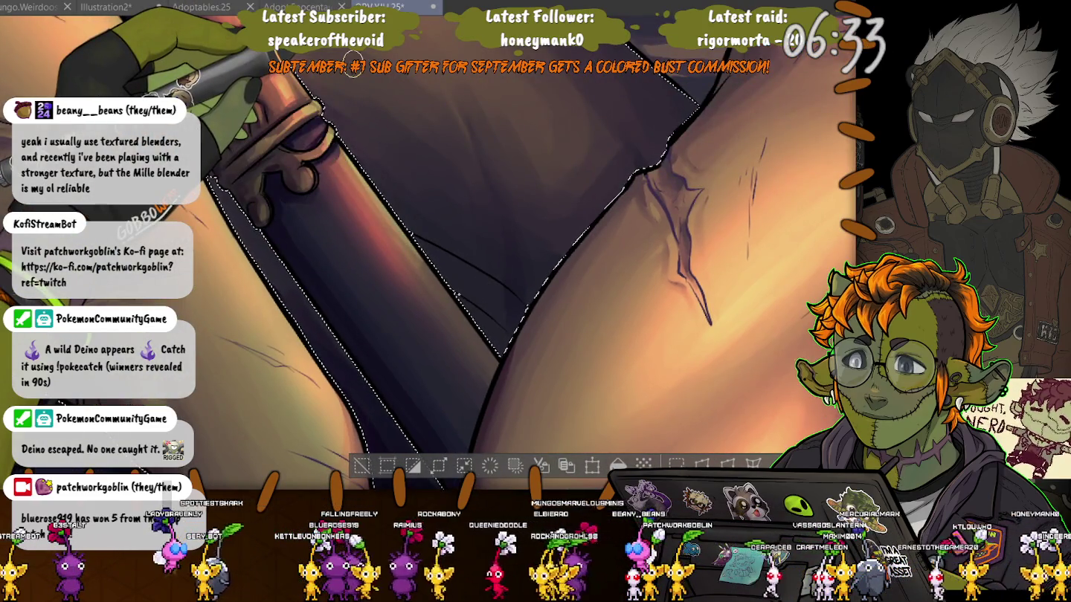
mouse_move(458, 296)
mouse_down()
mouse_move(532, 228)
mouse_move(353, 267)
mouse_up()
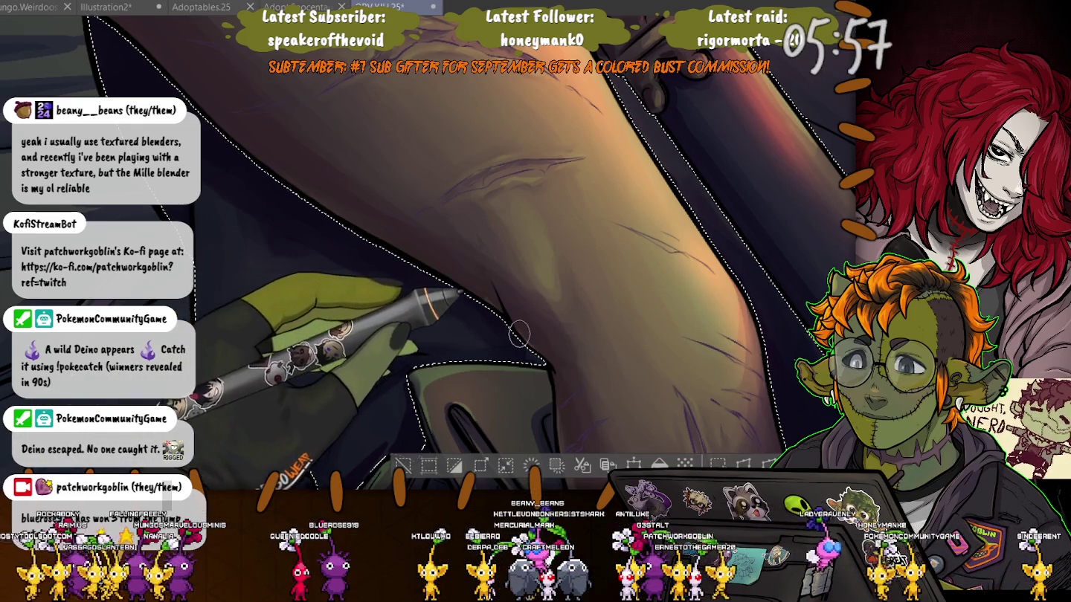
- Pan along the leg and rotate and zoom the view onto the knee
drag(351, 375, 335, 159)
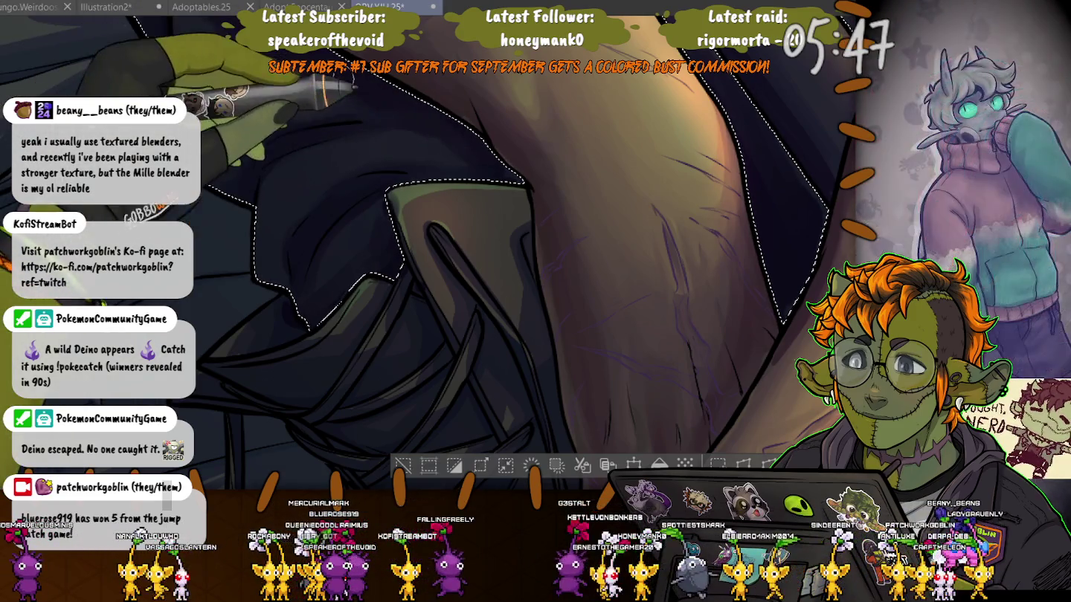
mouse_move(414, 103)
mouse_down()
mouse_move(223, 130)
mouse_move(247, 160)
mouse_up()
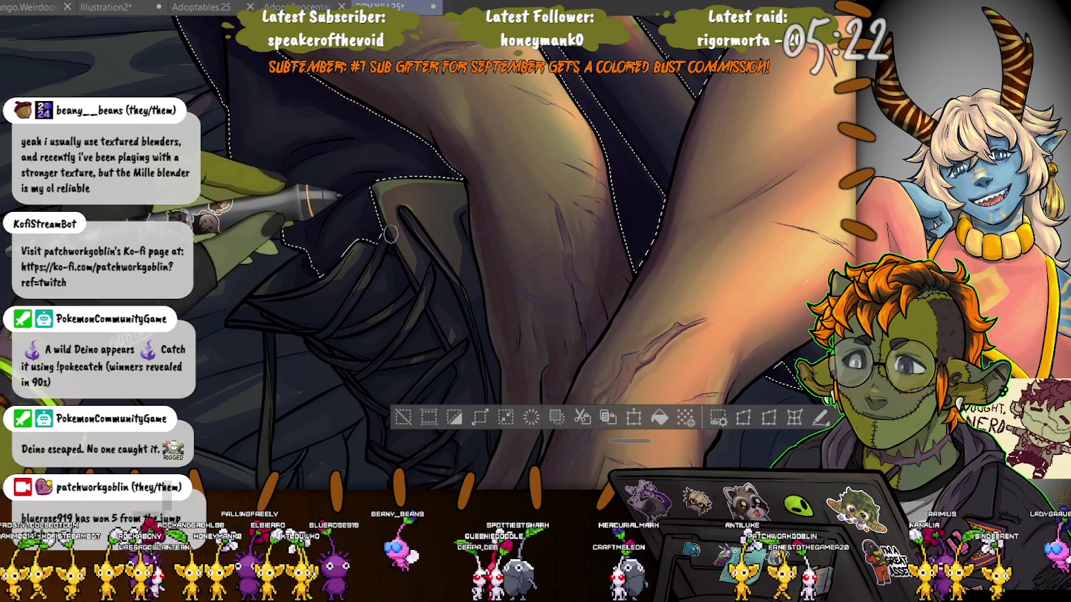
- Zoom out and back in twice, comparing the whole legs with the boot, knee and scar
key(ctrl+minus)
key(ctrl+minus)
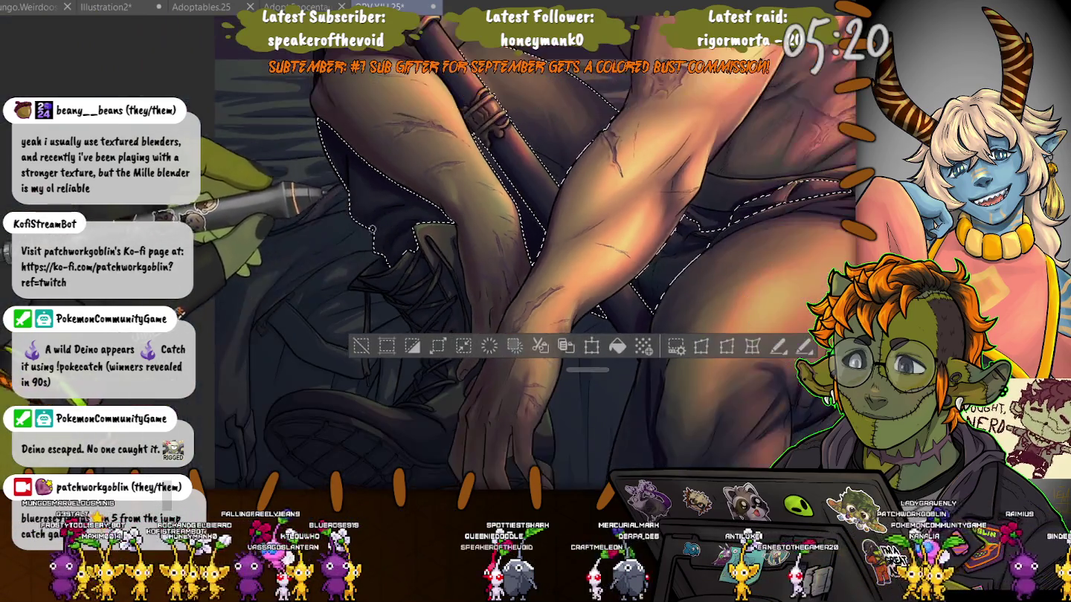
key(ctrl+plus)
key(ctrl+plus)
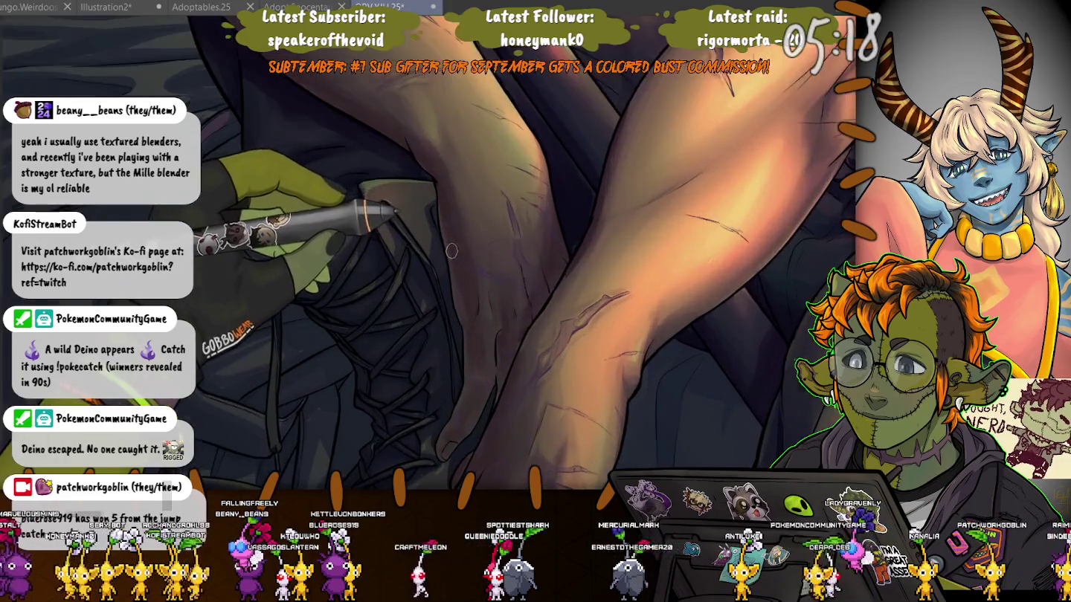
key(ctrl+minus)
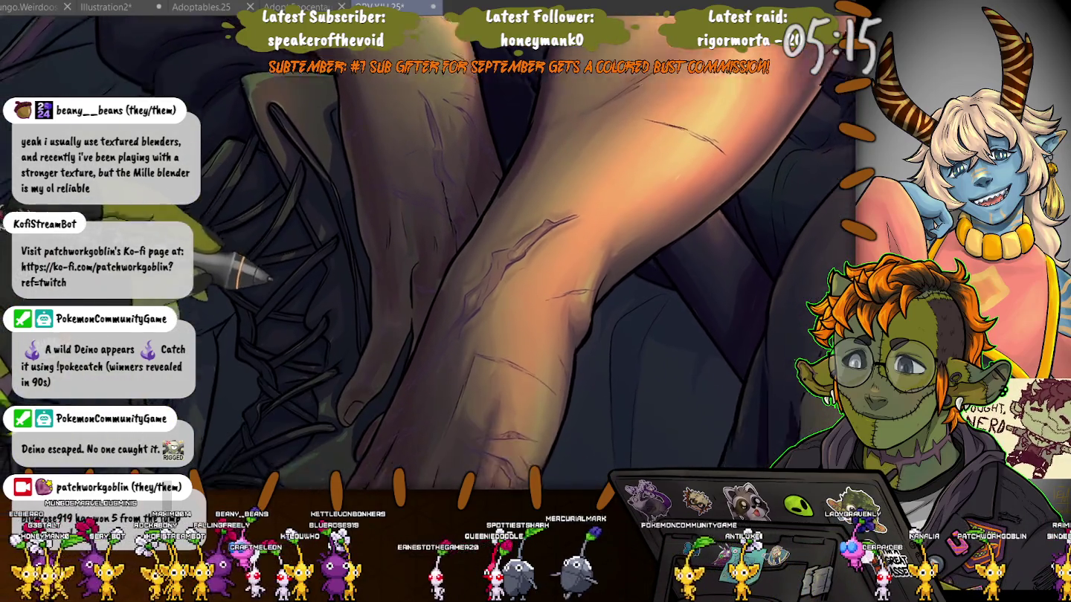
key(ctrl+plus)
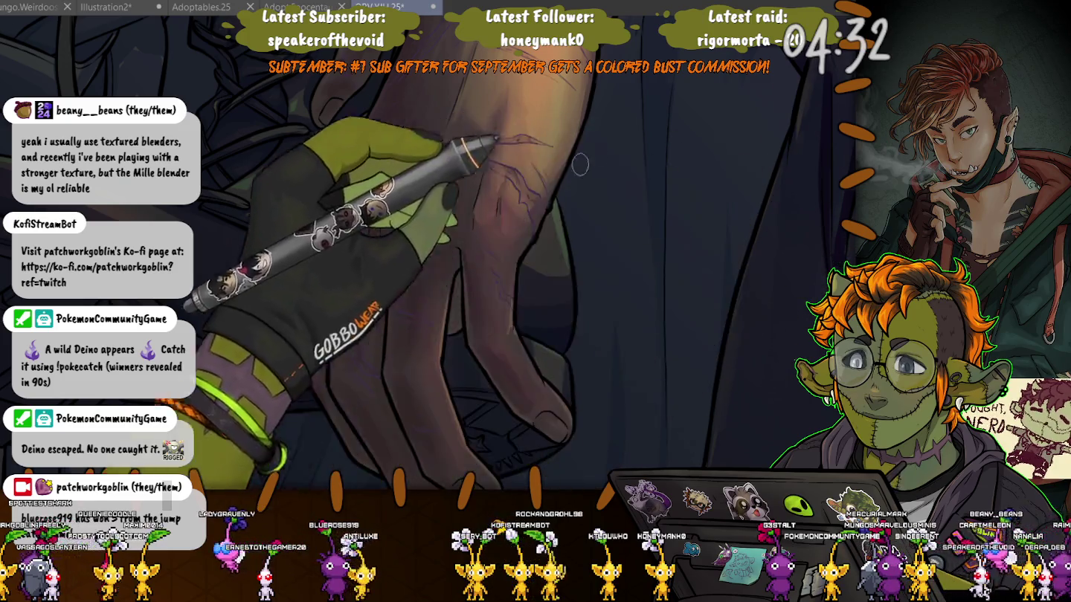
- Zoom the view out over the lower leg and shin
scroll(295, 84, down, 3)
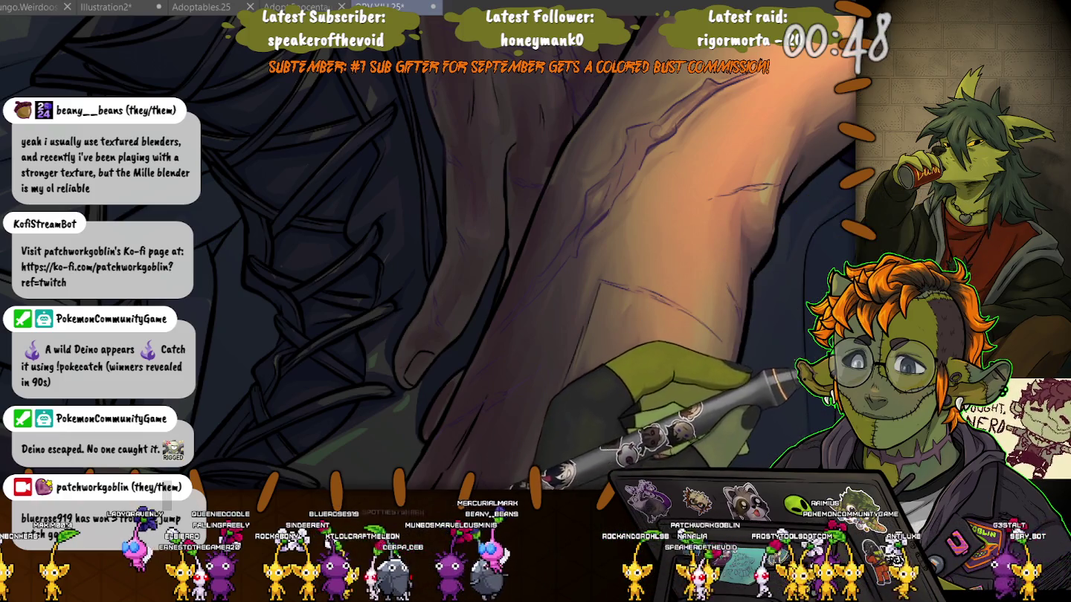
- Move the view from the foot up to the hand and zoom in on its fingertips
drag(559, 225, 594, 202)
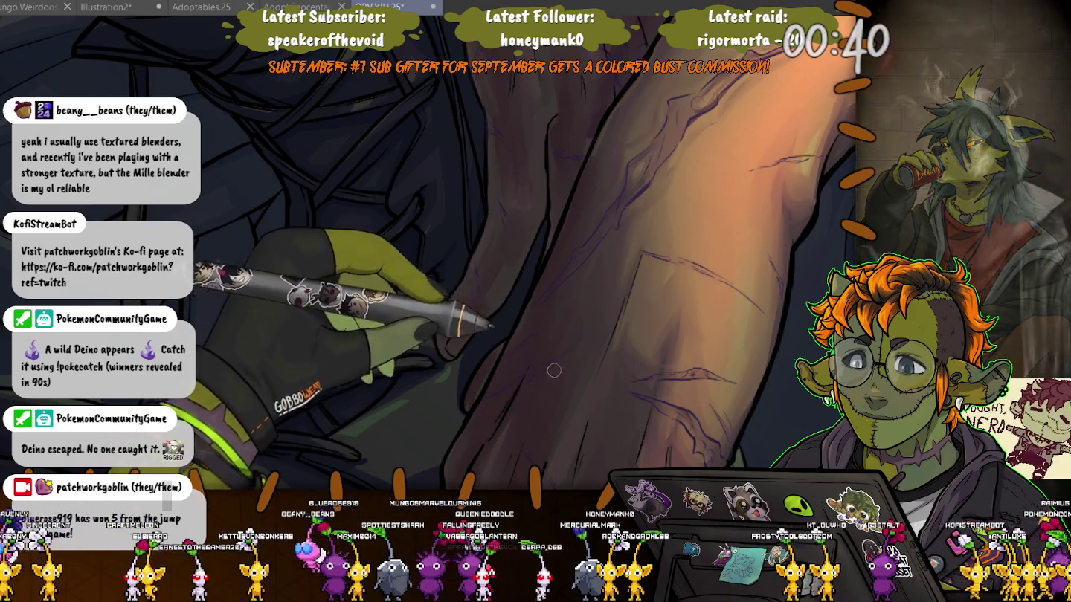
drag(496, 395, 519, 223)
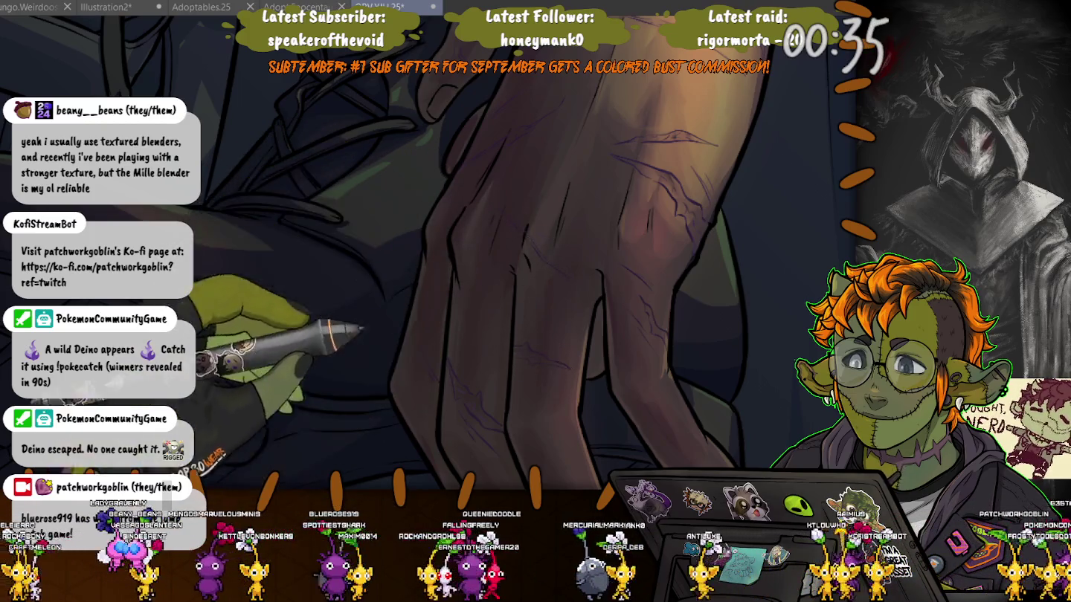
drag(566, 364, 424, 190)
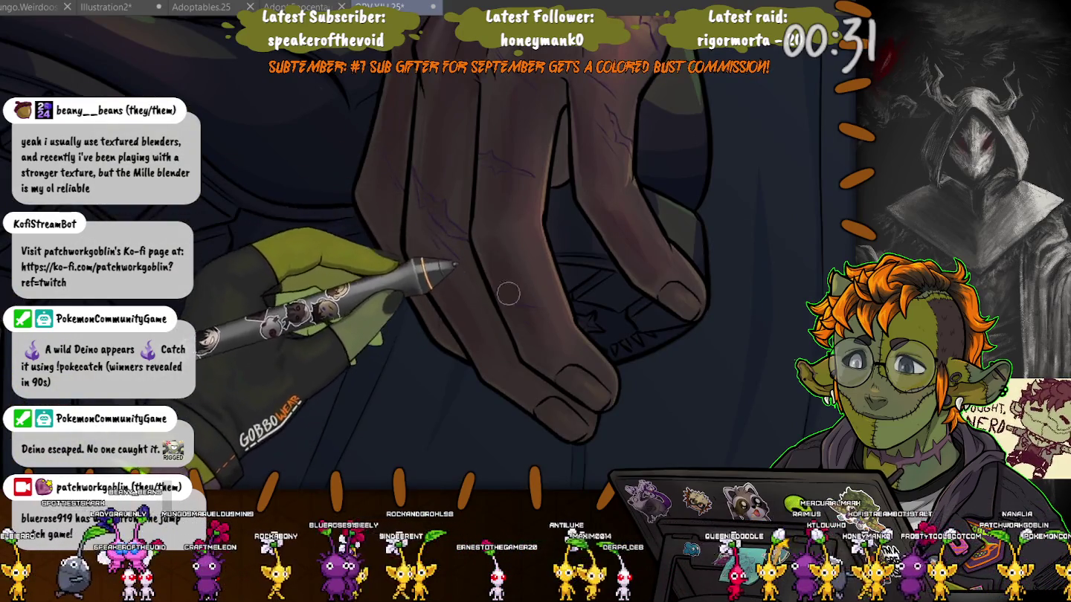
drag(513, 301, 632, 284)
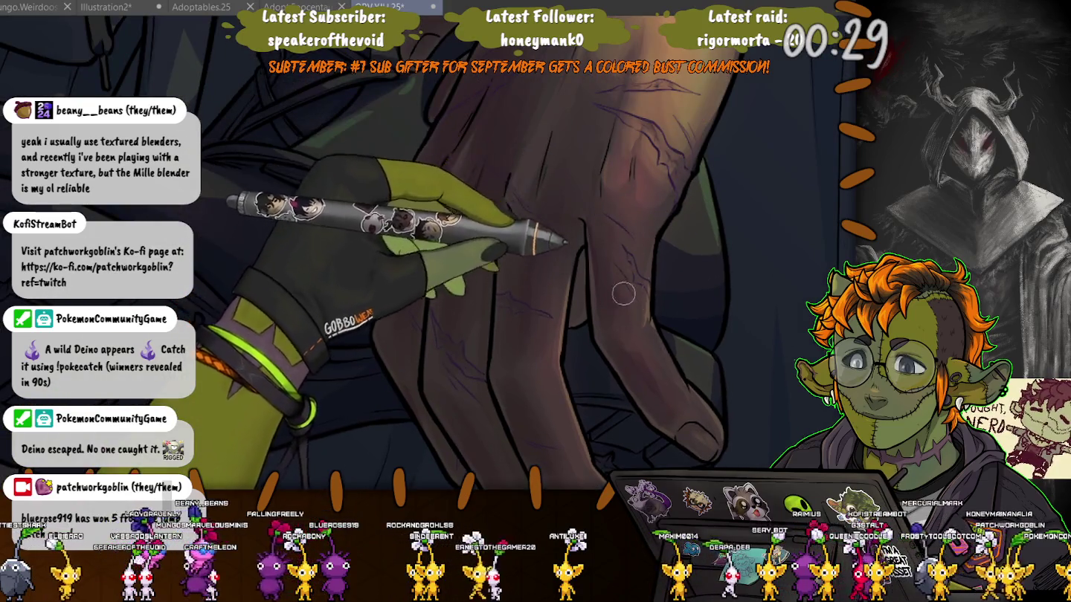
drag(393, 218, 421, 313)
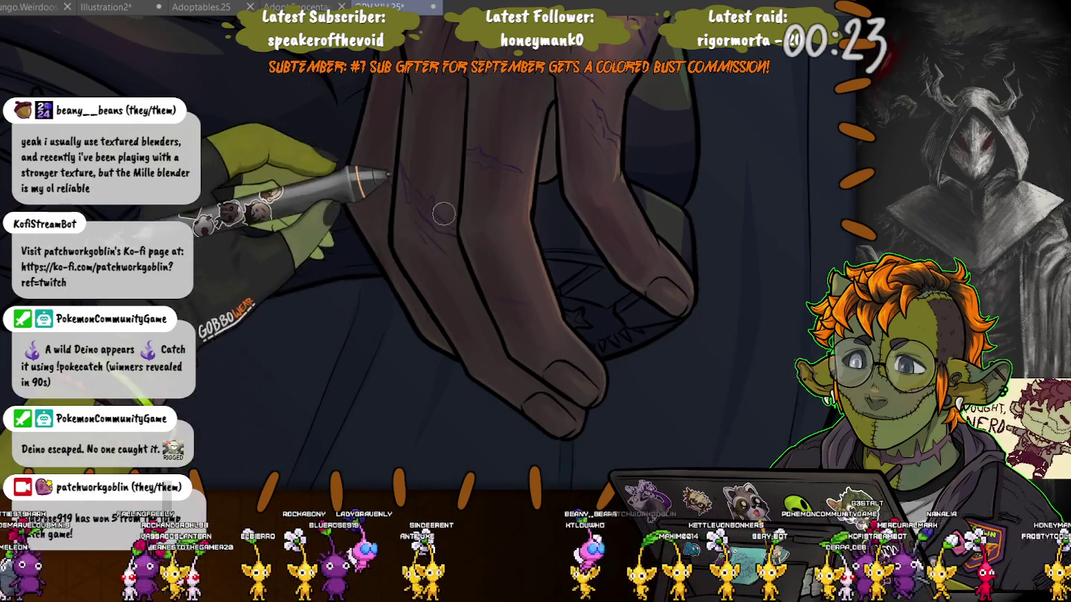
- Pan and rotate the view along the wrist and forearm to a new angle
drag(472, 218, 483, 248)
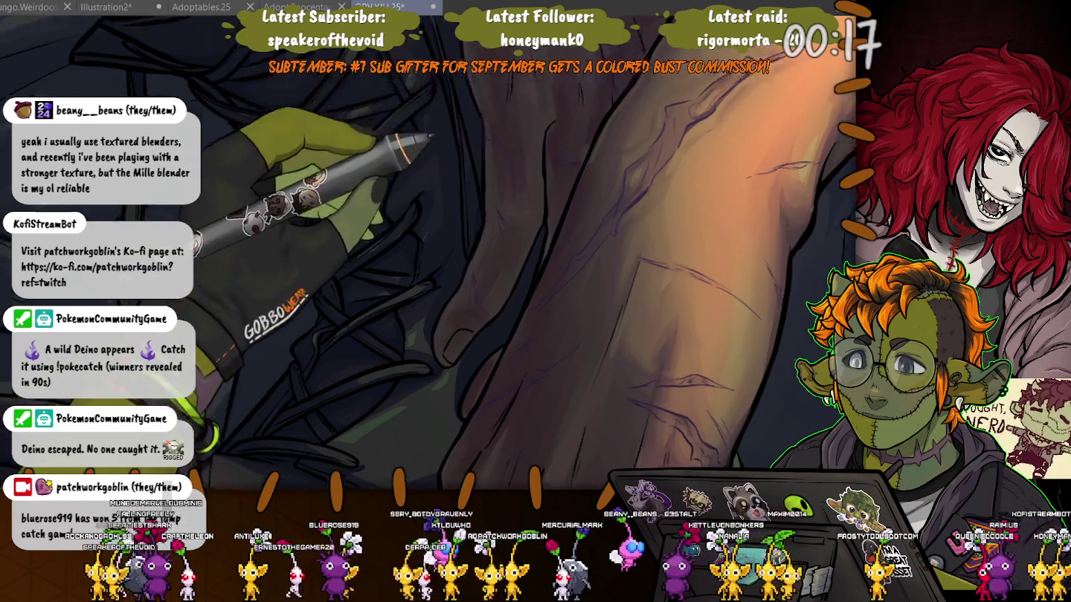
drag(508, 87, 461, 382)
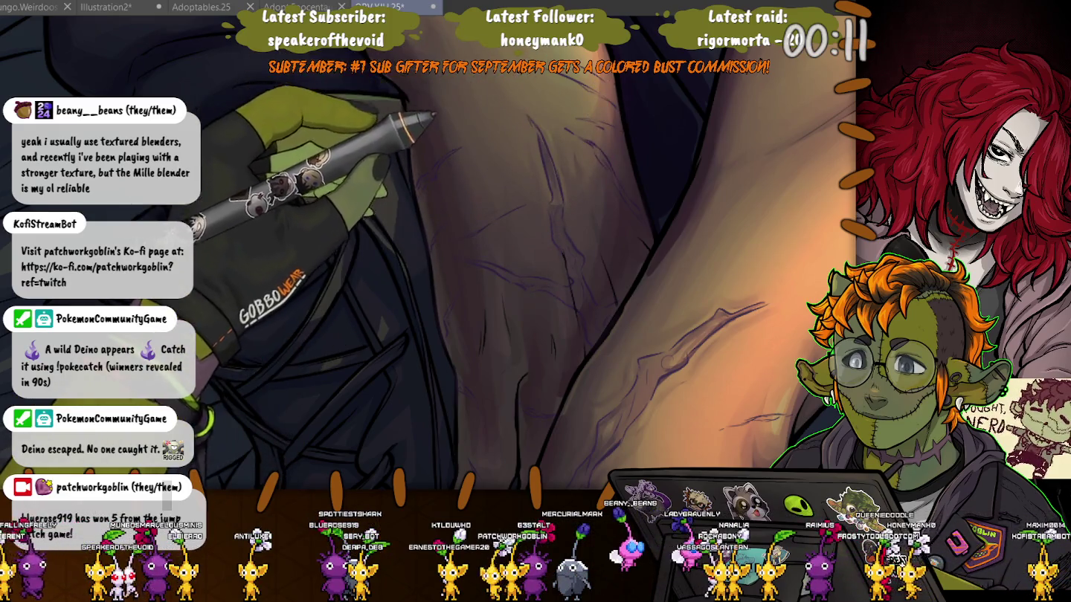
drag(633, 342, 357, 218)
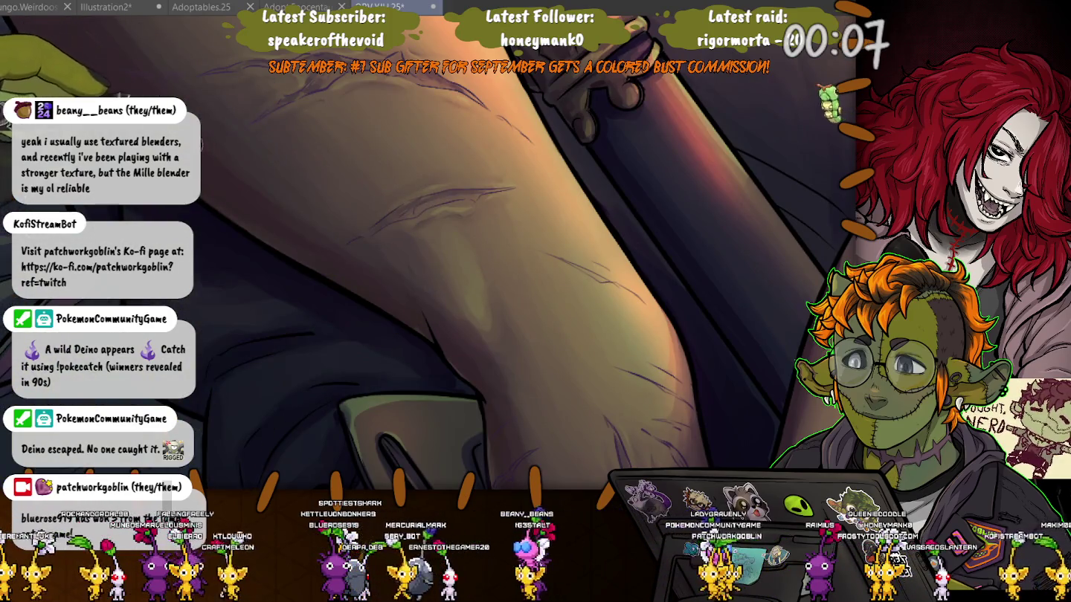
mouse_move(565, 245)
mouse_down()
mouse_move(437, 313)
mouse_move(433, 279)
mouse_up()
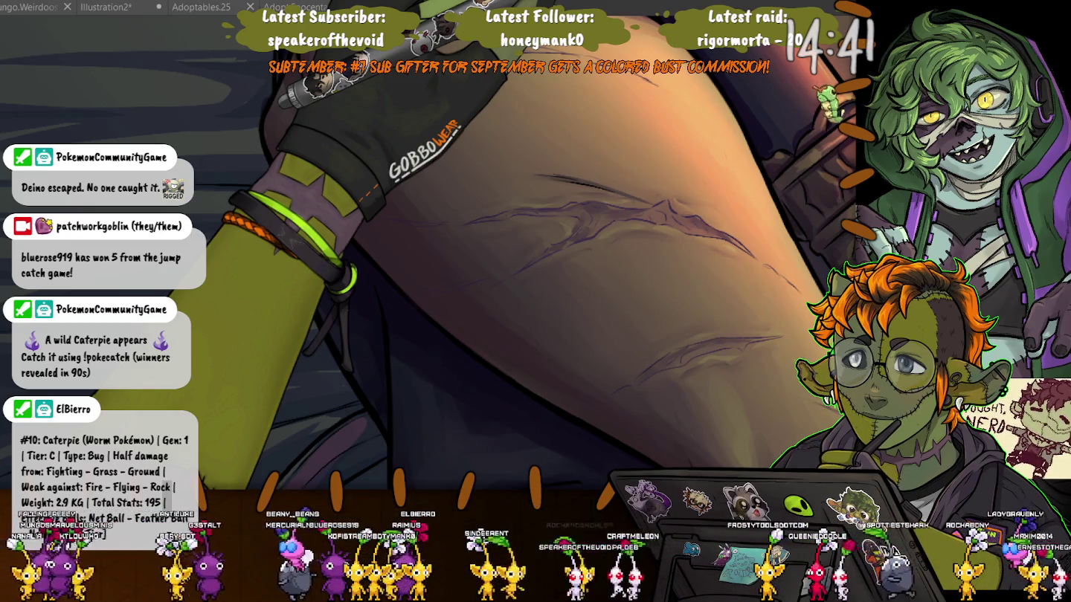
key(ctrl+Tab)
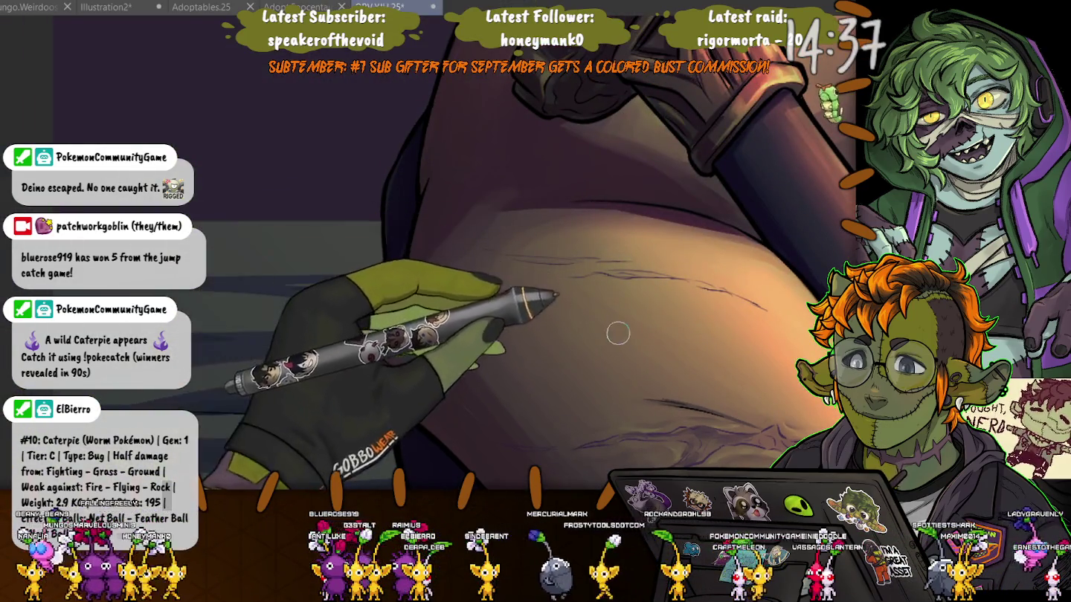
drag(491, 249, 453, 418)
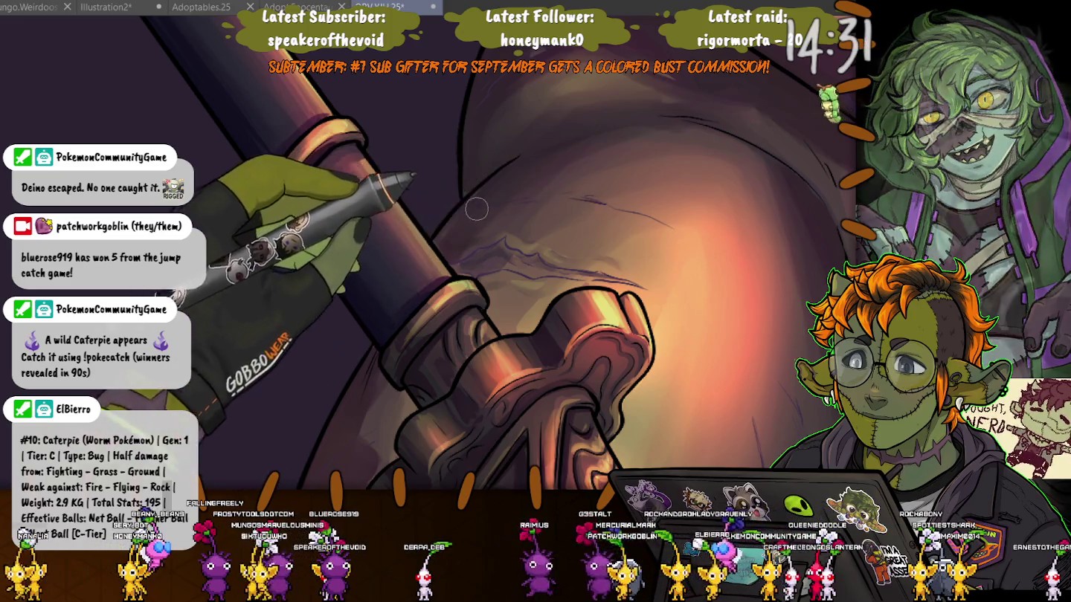
mouse_move(487, 234)
mouse_down()
mouse_move(659, 387)
mouse_move(515, 269)
mouse_up()
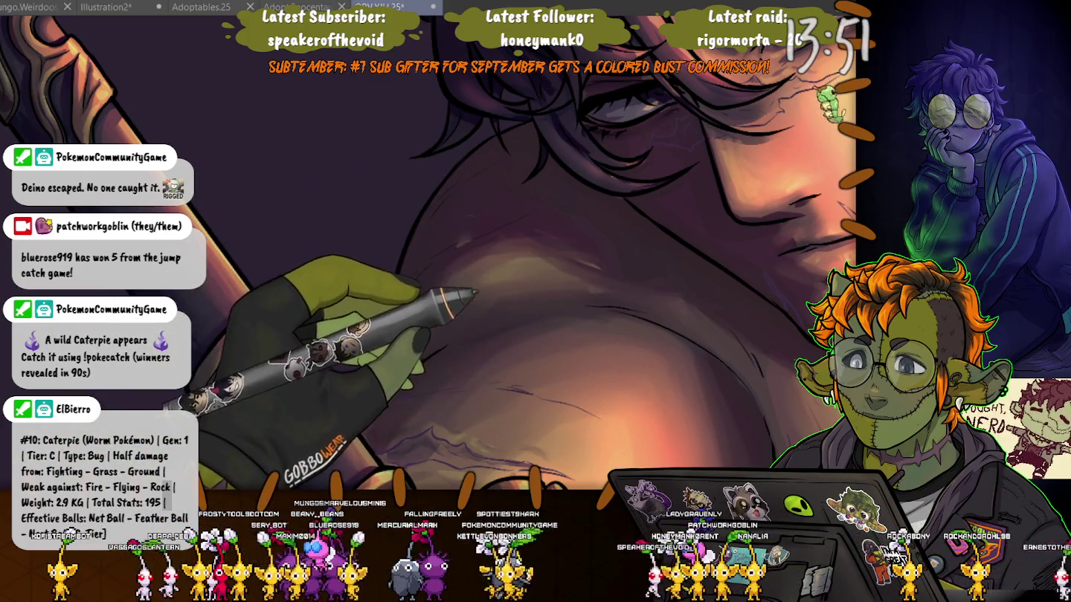
- Pan the view between the chest crease, the neck and the scarred shoulder
scroll(510, 245, down, 5)
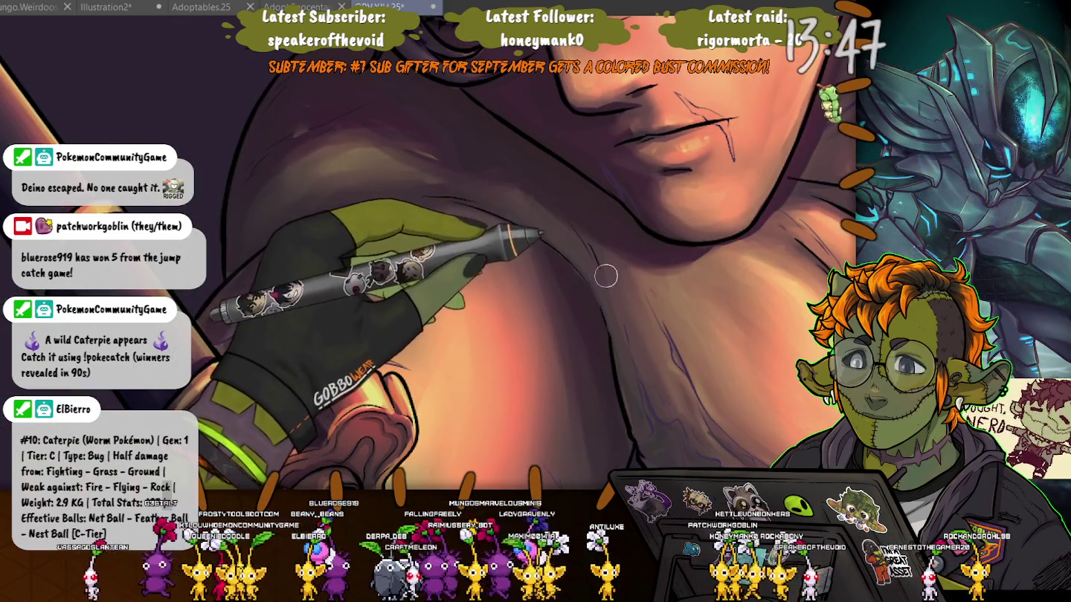
mouse_move(792, 245)
mouse_down()
mouse_move(546, 224)
mouse_move(577, 405)
mouse_up()
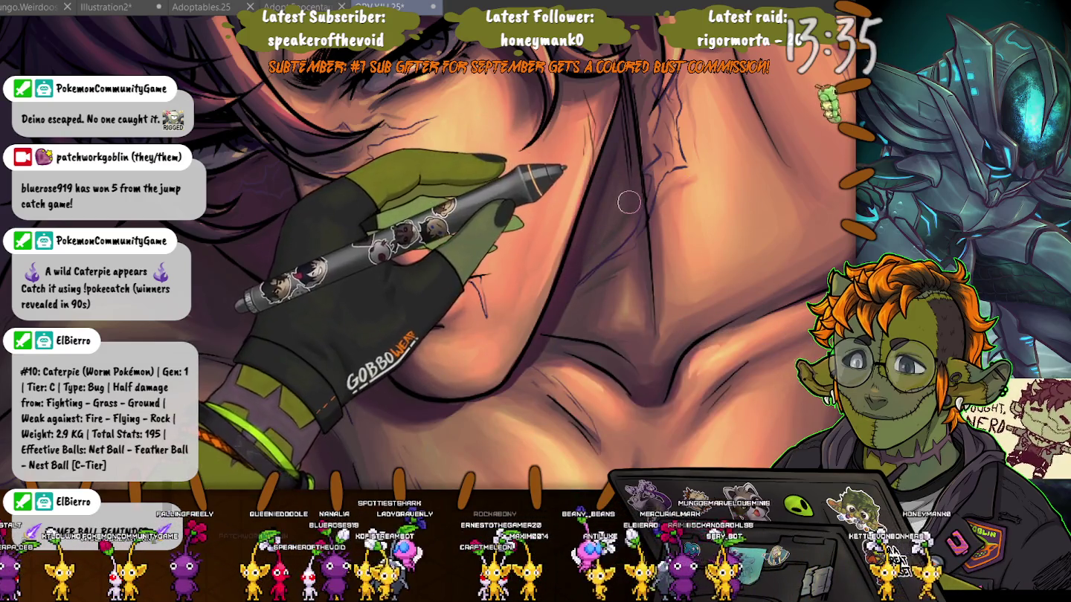
drag(628, 201, 446, 111)
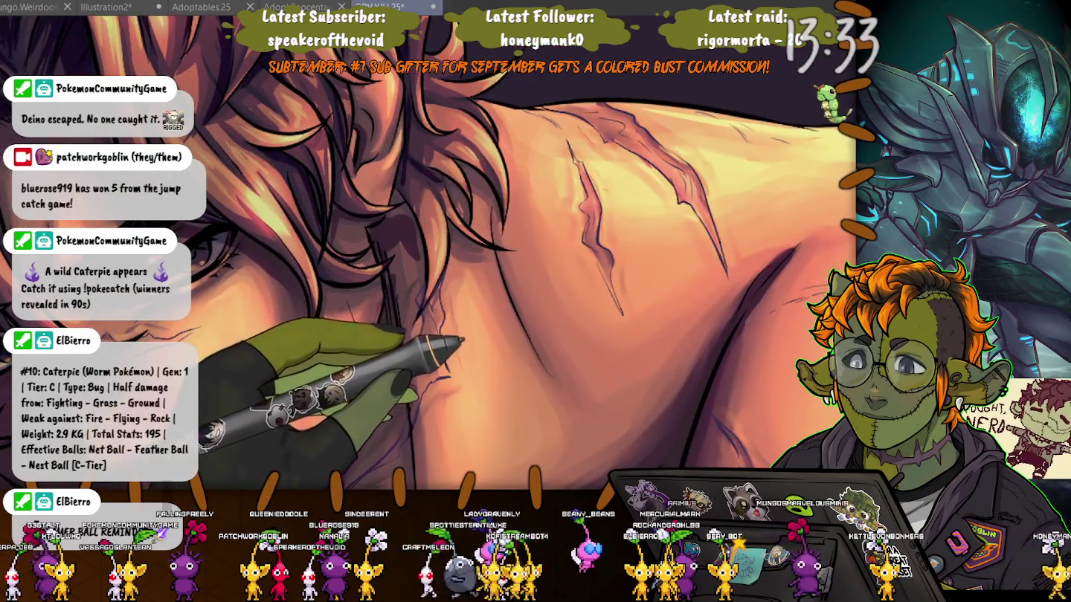
drag(476, 334, 417, 186)
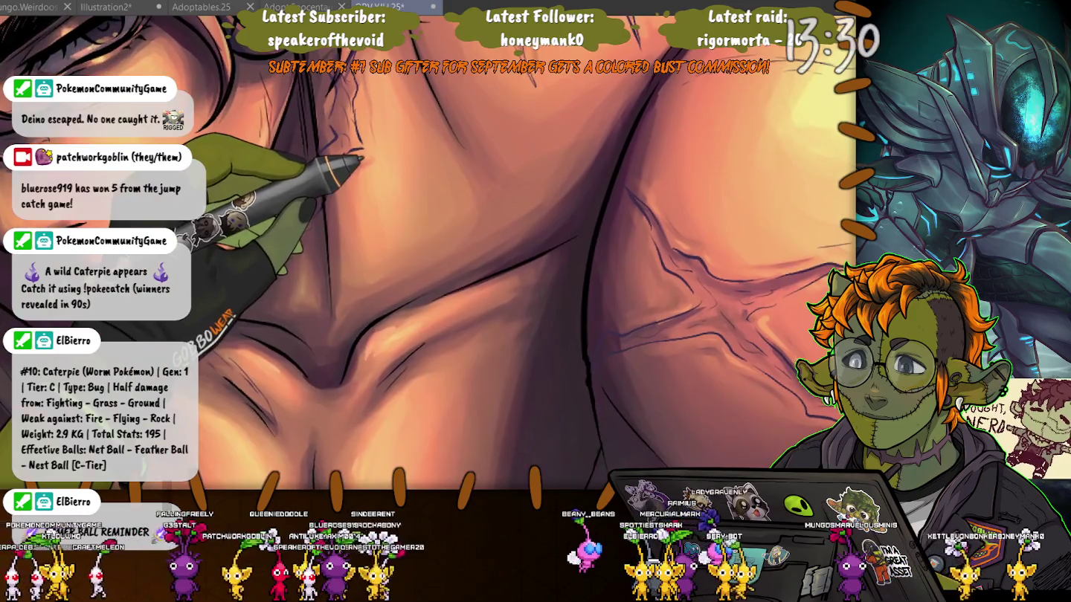
drag(566, 103, 492, 247)
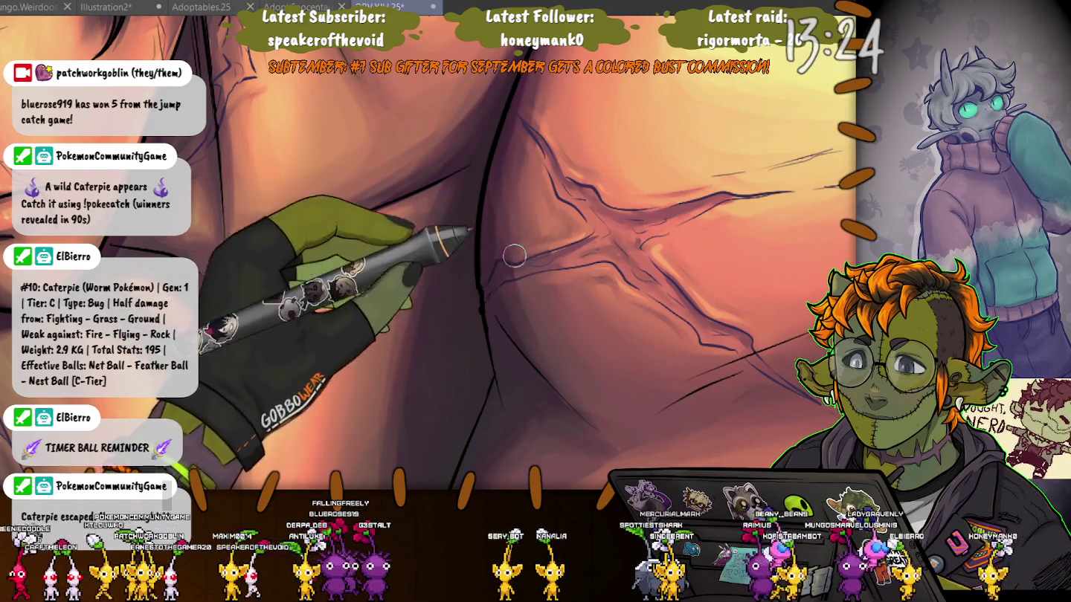
- Move the view along the chest contours to bring the star-shaped scar fully into view
drag(524, 261, 438, 190)
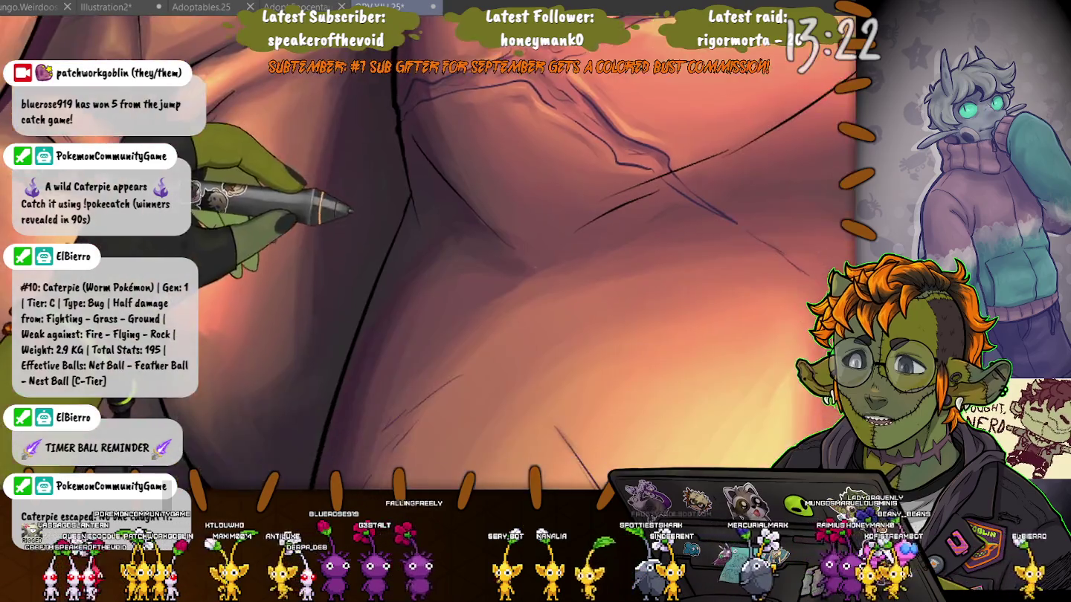
scroll(298, 179, down, 3)
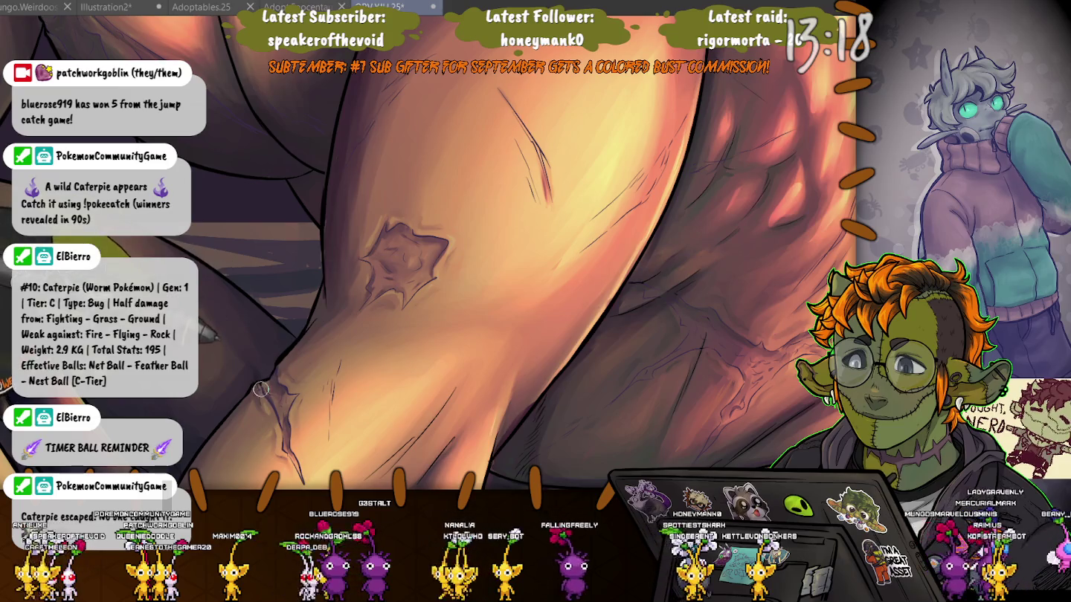
drag(267, 378, 211, 269)
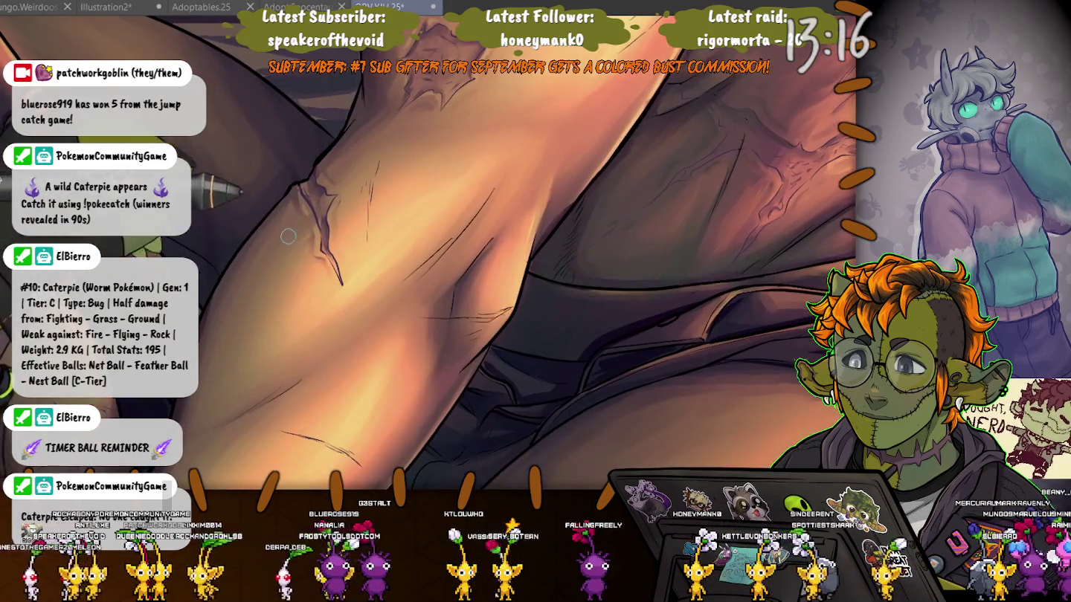
scroll(494, 325, up, 3)
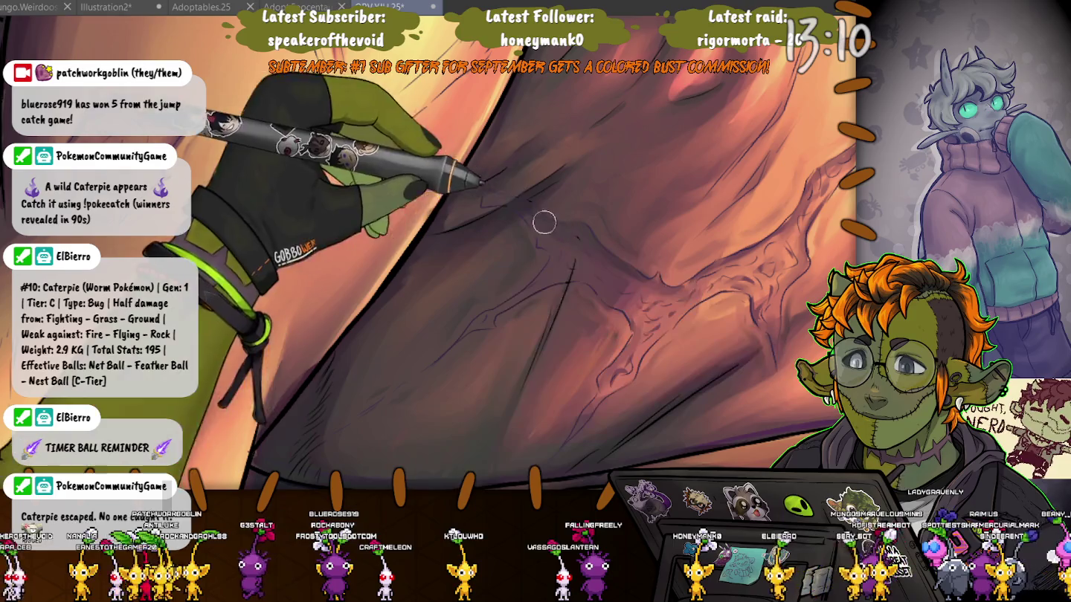
scroll(588, 244, down, 3)
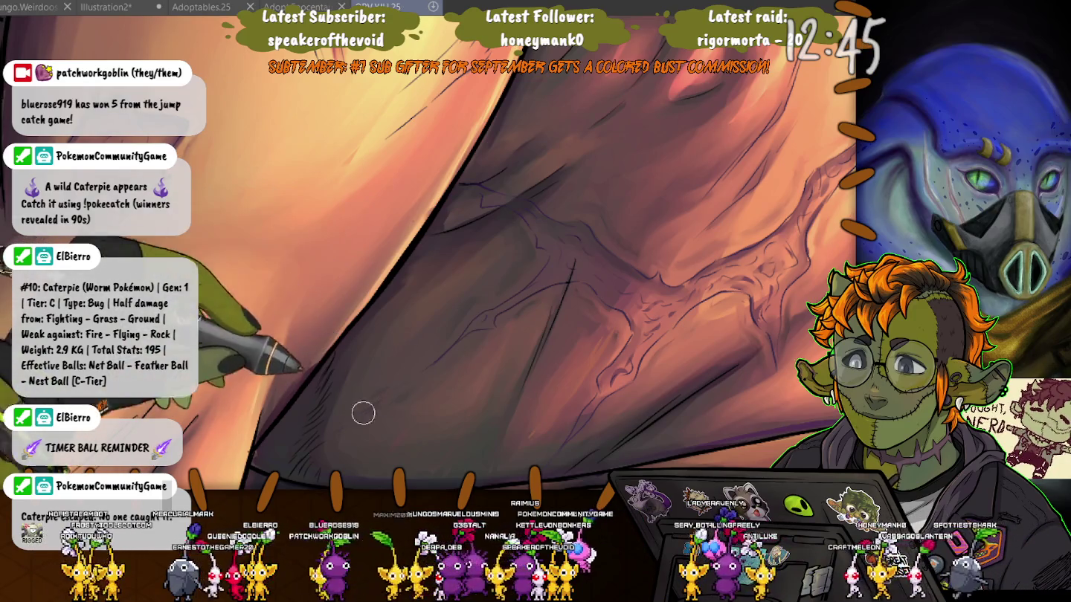
- Deepen the shading beside the veined area, zooming in and out to check it
drag(357, 395, 385, 431)
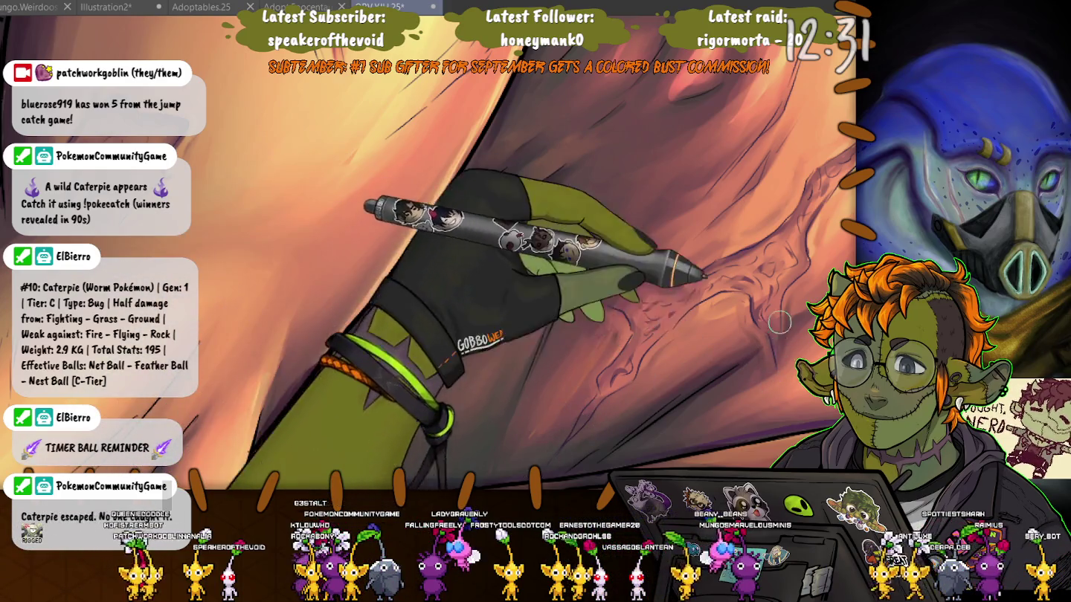
scroll(494, 373, up, 2)
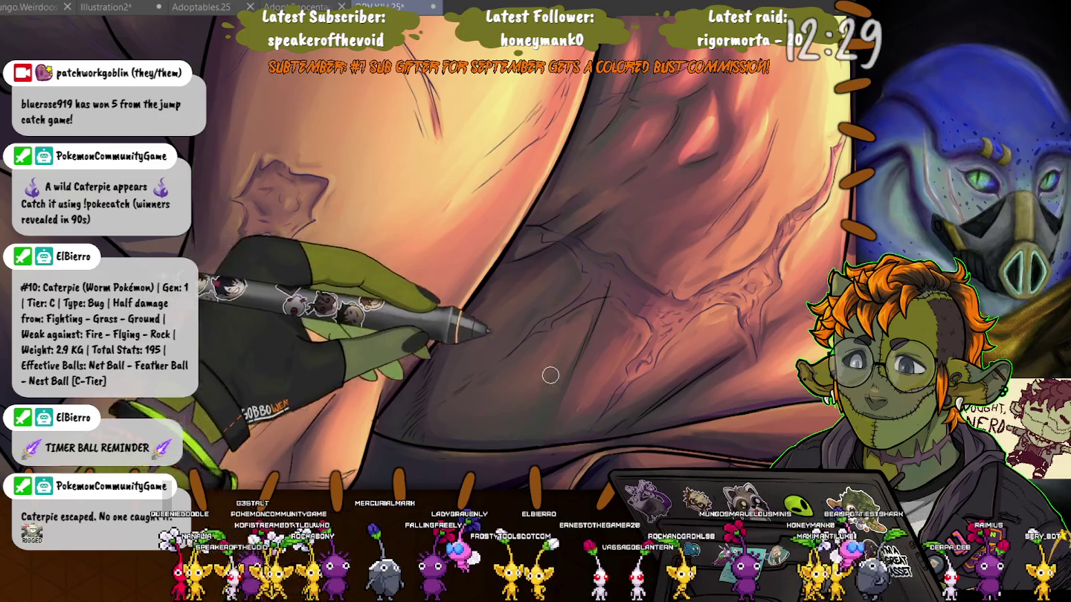
scroll(546, 383, down, 2)
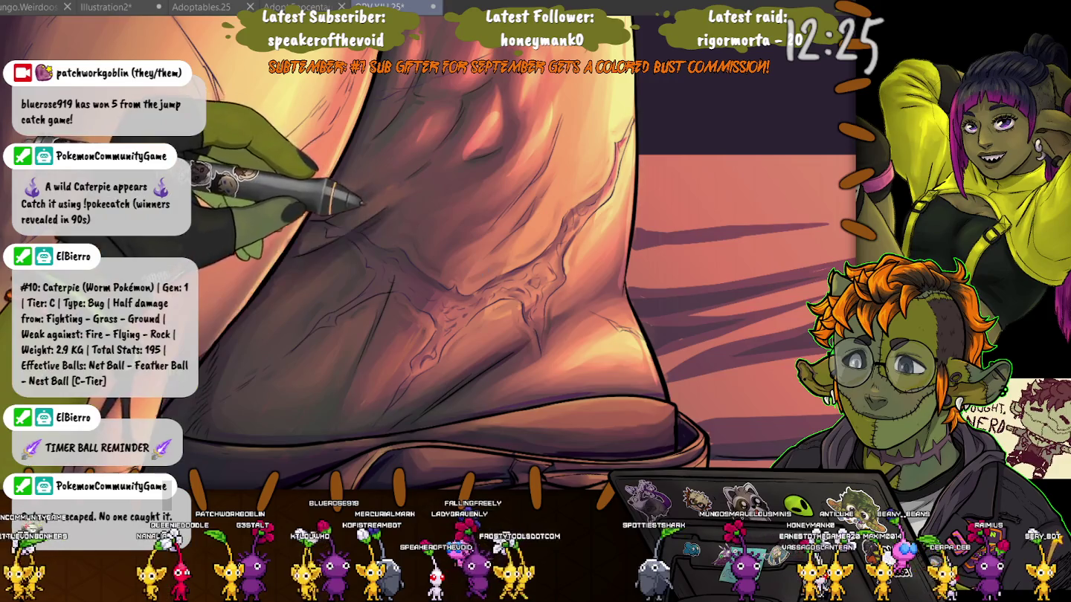
scroll(461, 298, up, 1)
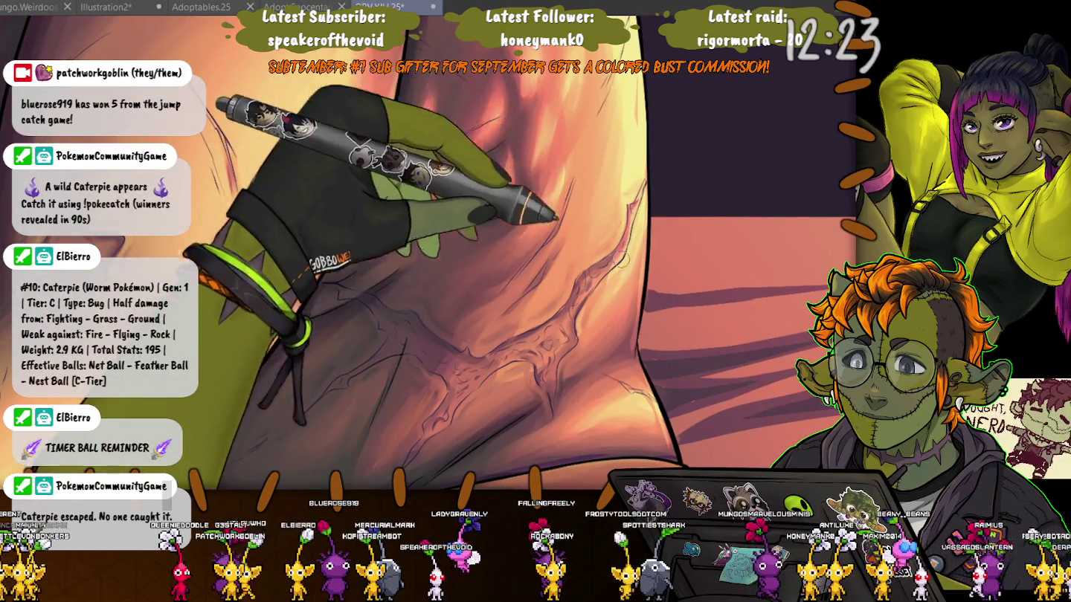
scroll(446, 297, down, 1)
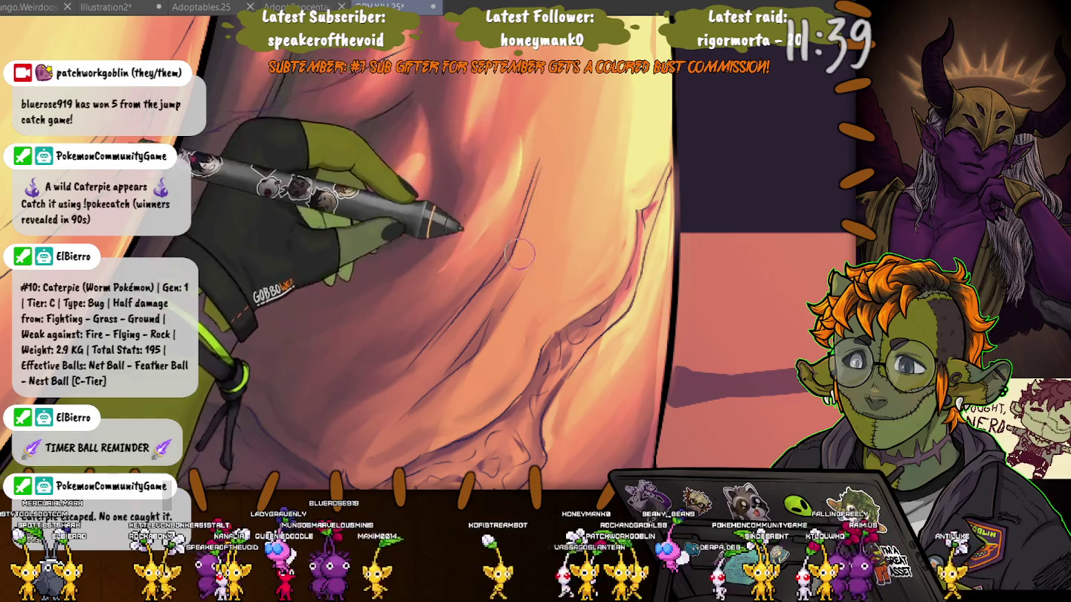
- Zoom in and out repeatedly to check the lit skin edge and its thin crease lines
scroll(520, 255, up, 5)
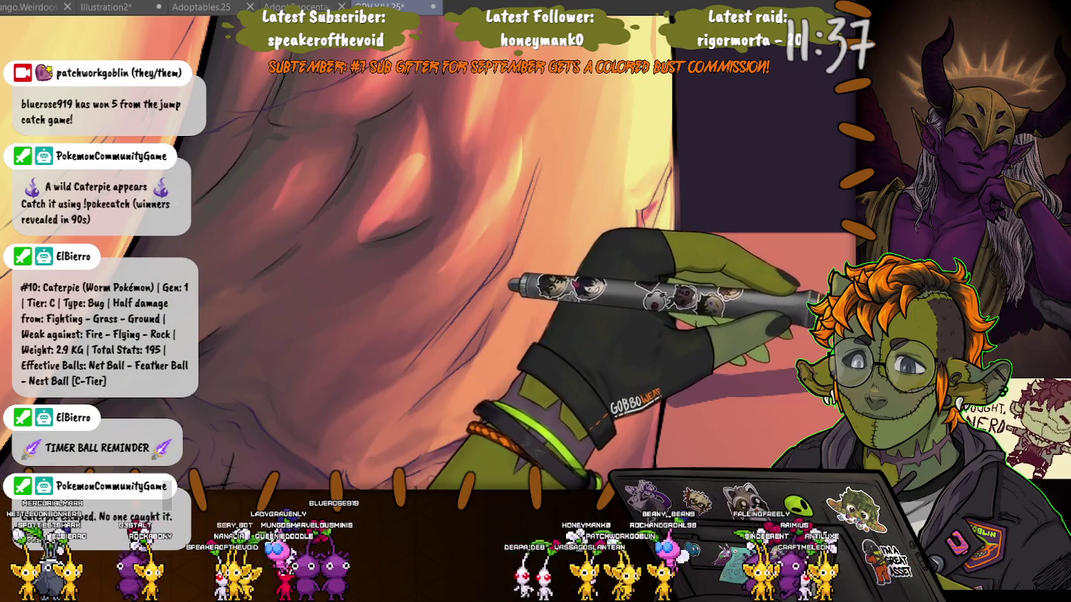
scroll(644, 216, down, 5)
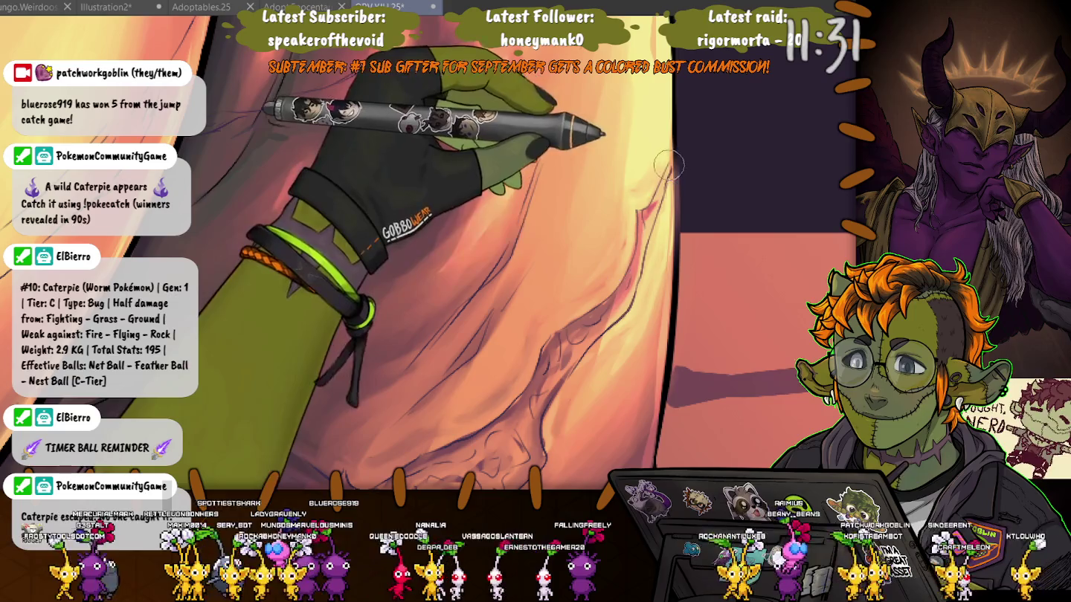
scroll(665, 178, up, 5)
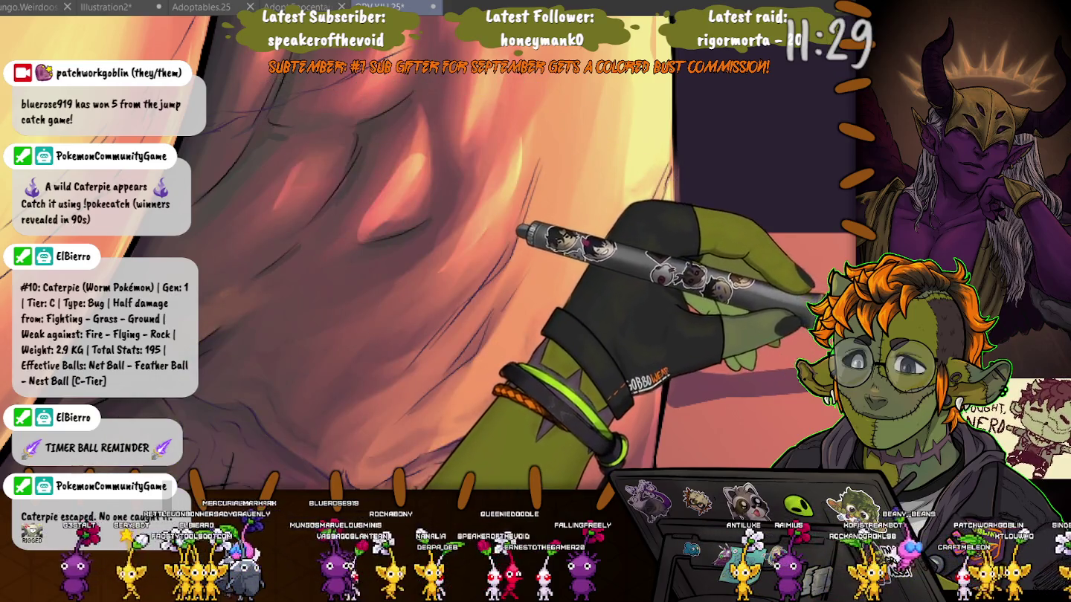
scroll(694, 193, down, 5)
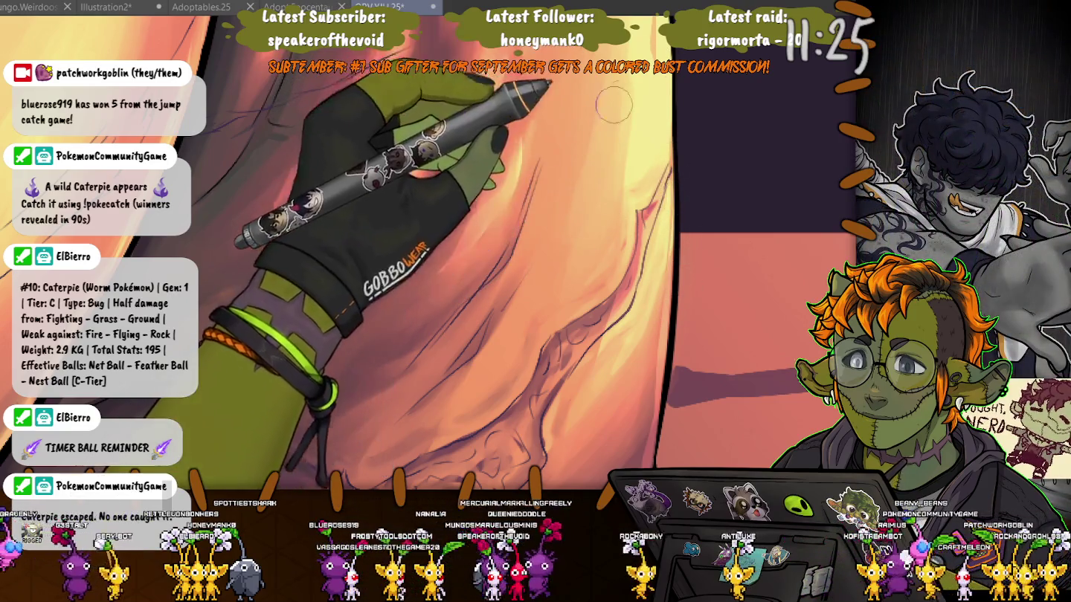
scroll(620, 99, up, 5)
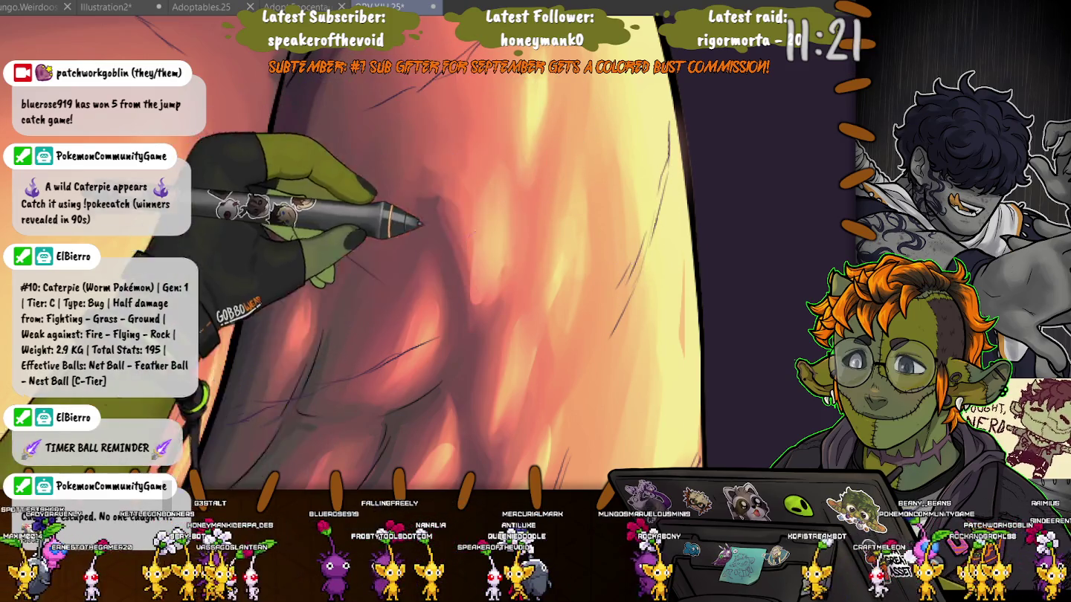
scroll(662, 134, down, 3)
scroll(424, 252, up, 3)
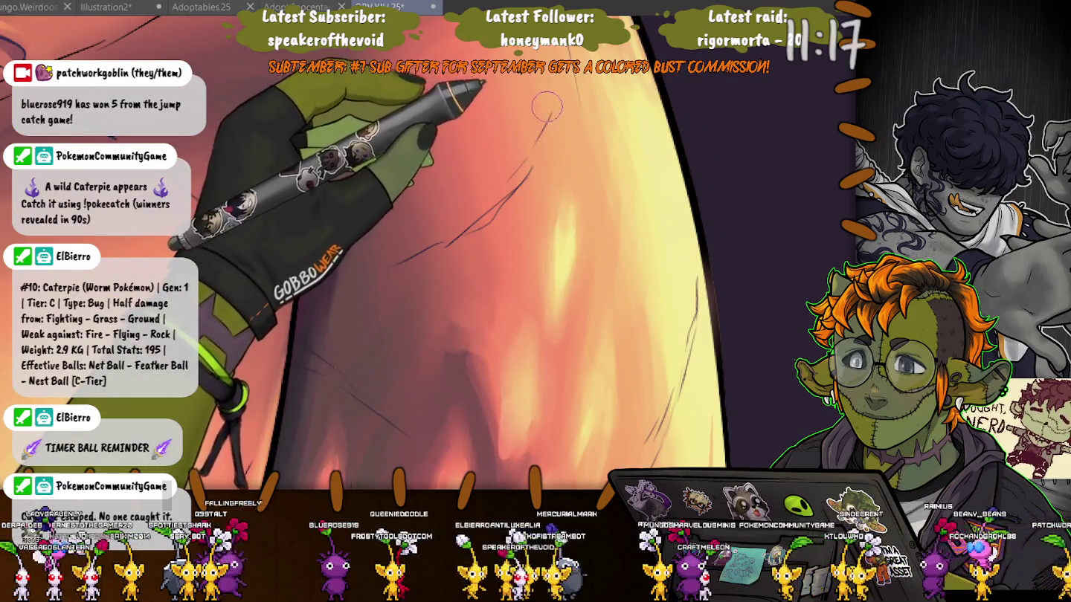
scroll(545, 112, up, 3)
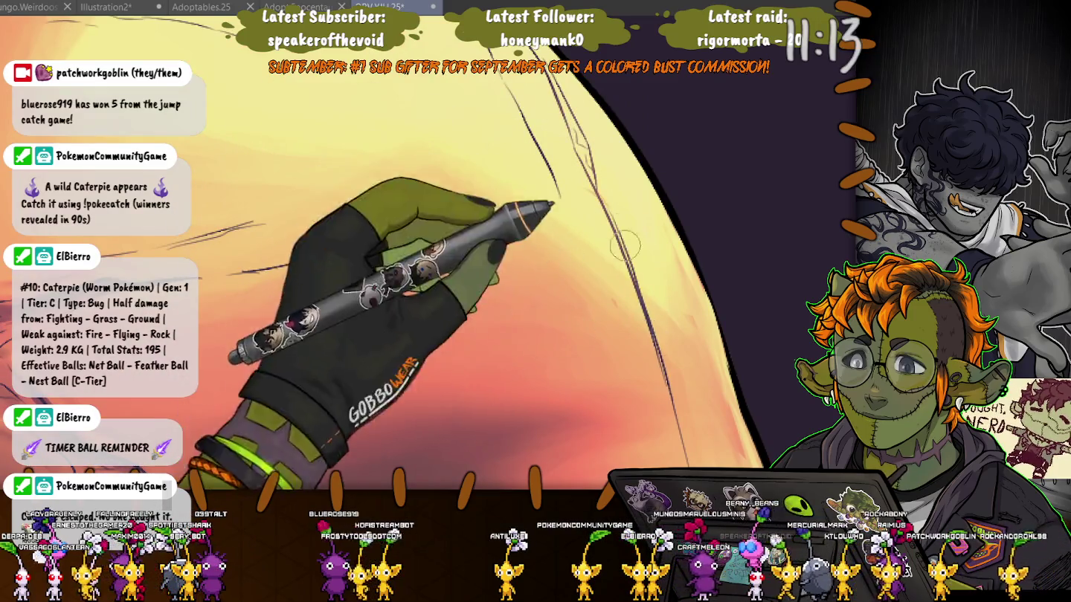
scroll(605, 192, up, 3)
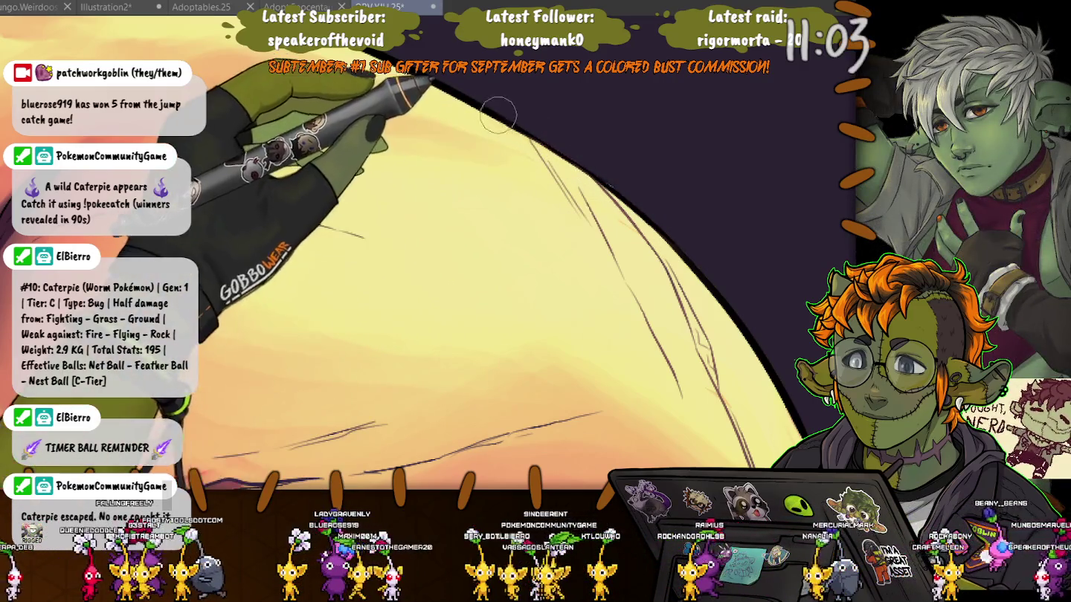
- Sketch three thin purple crease strokes across the warmly lit, scarred shoulder skin
mouse_move(565, 267)
mouse_down()
mouse_move(697, 217)
mouse_move(397, 247)
mouse_up()
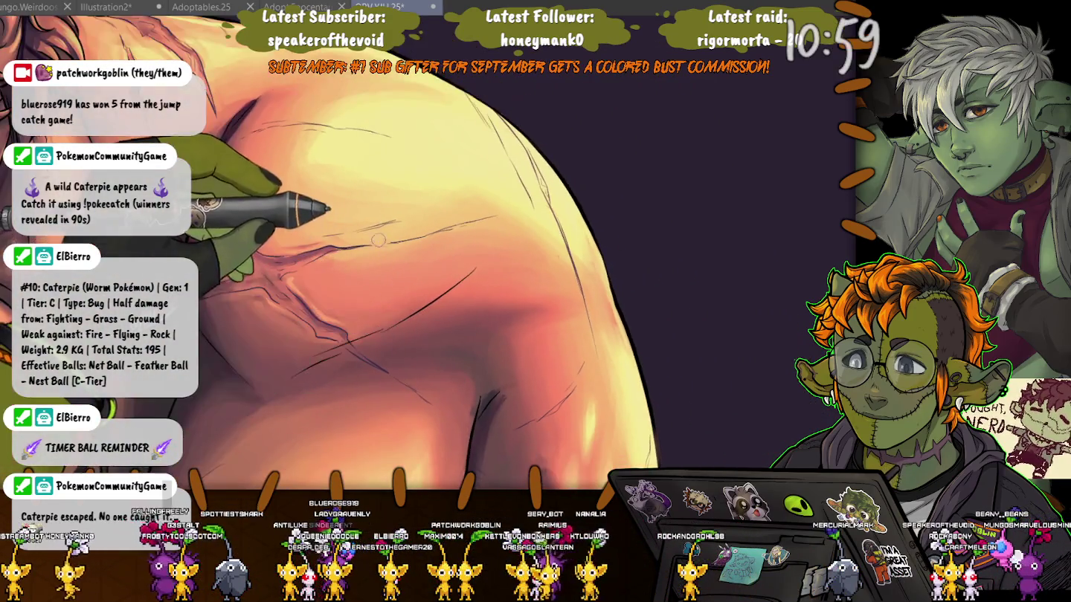
drag(253, 257, 386, 248)
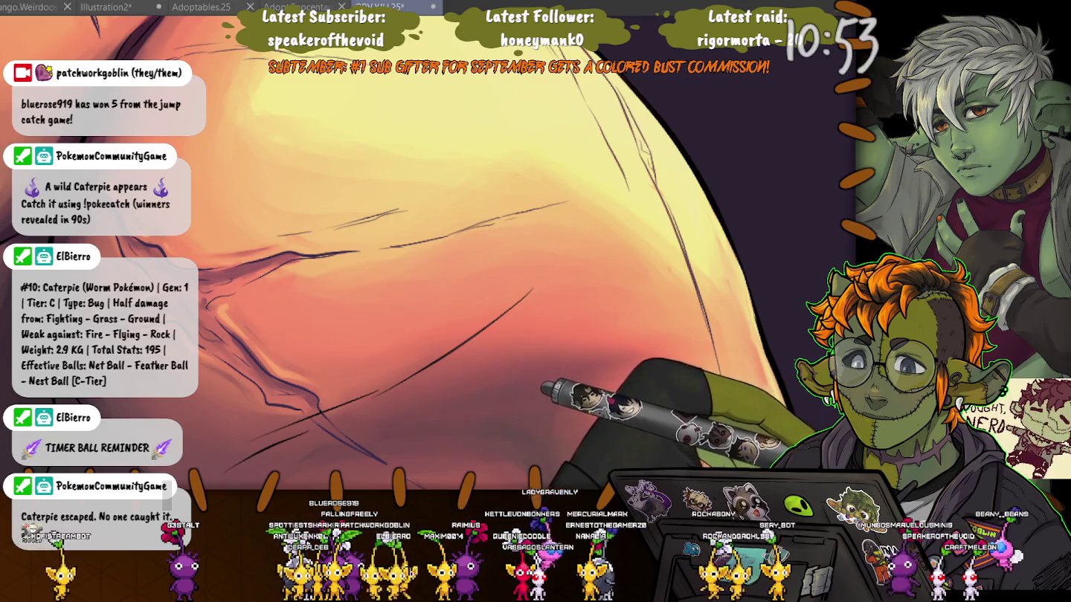
drag(594, 297, 237, 226)
drag(446, 192, 557, 208)
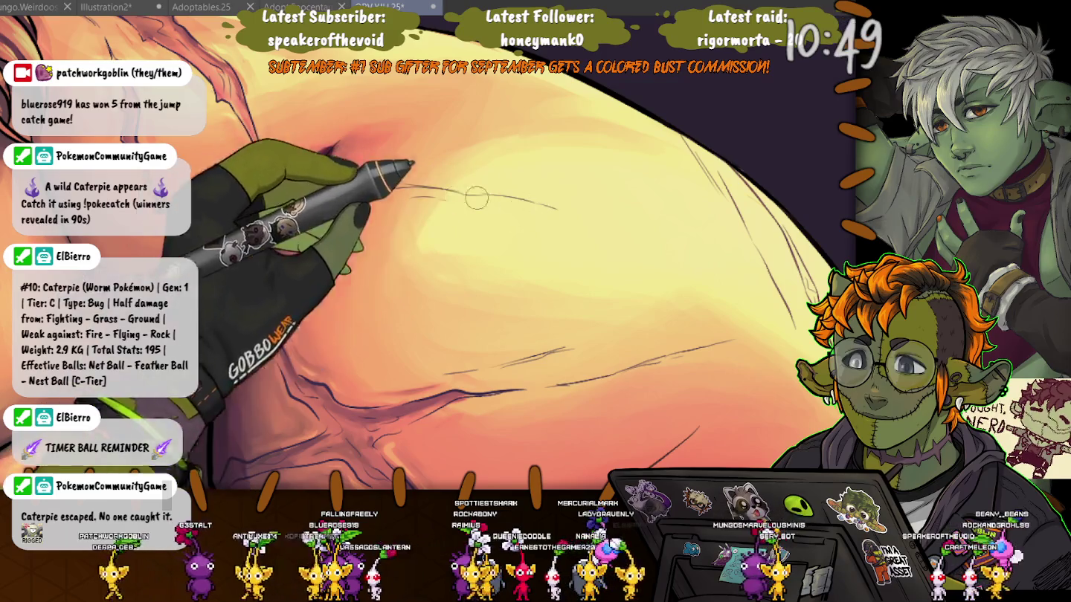
drag(493, 196, 455, 229)
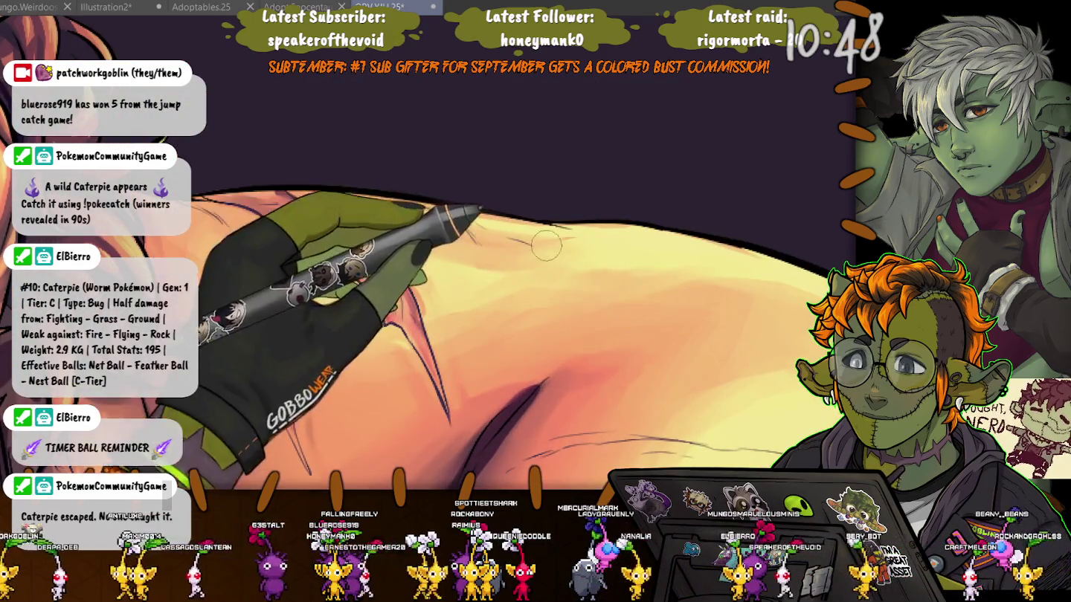
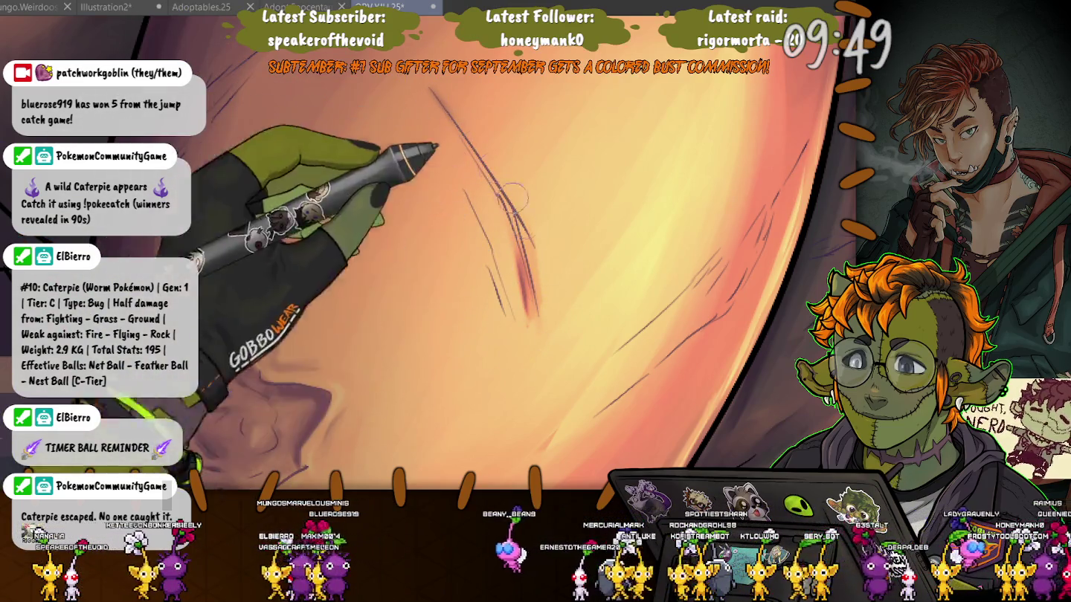
- Inspect the arm and leg scars up close, then refit the whole upright seated figure
scroll(499, 370, down, 5)
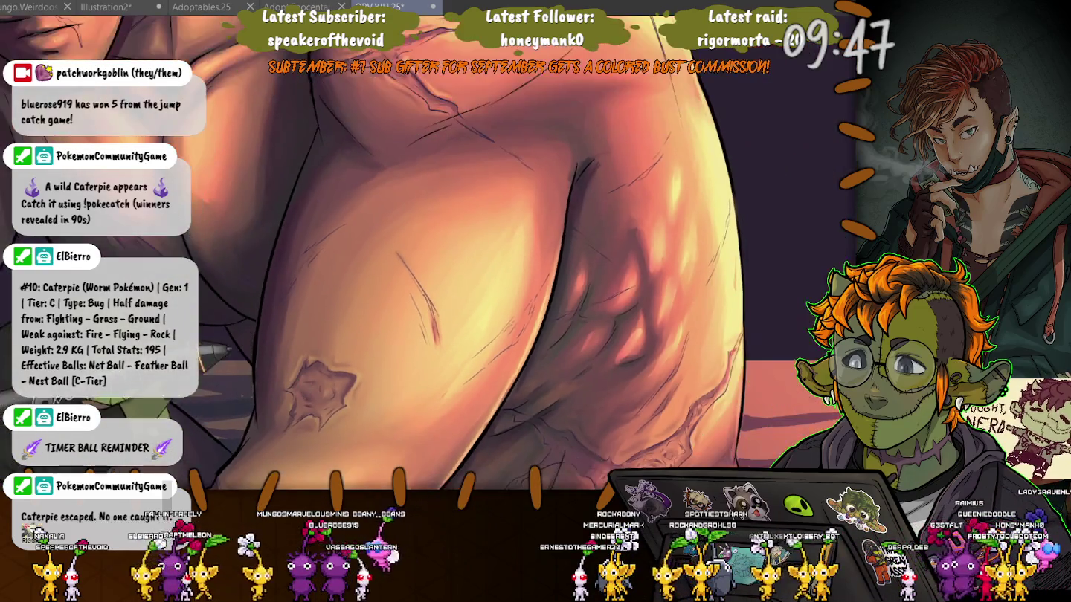
scroll(505, 344, up, 2)
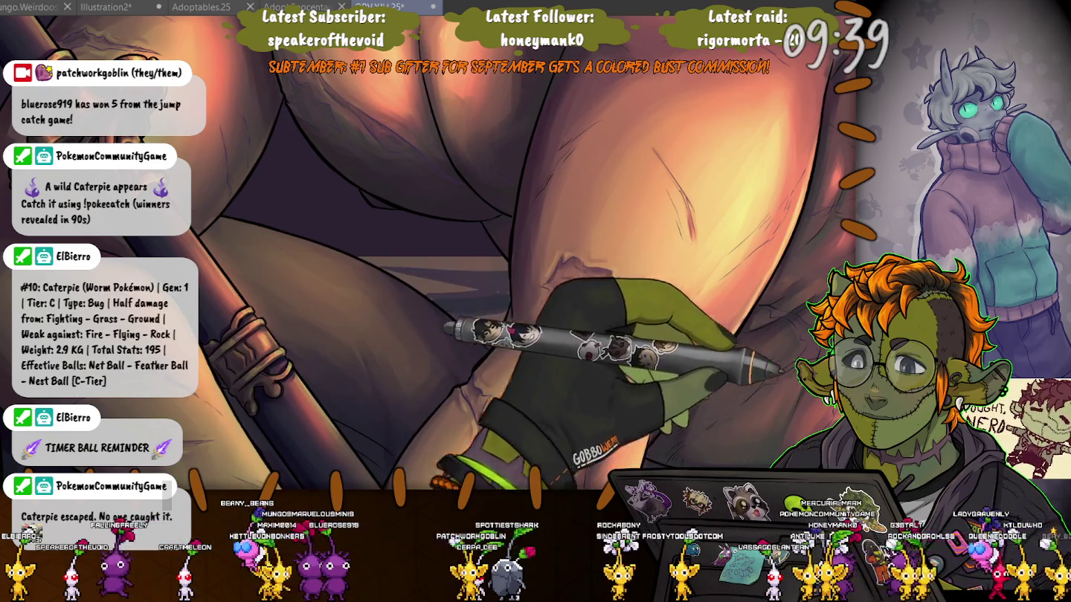
drag(509, 379, 546, 216)
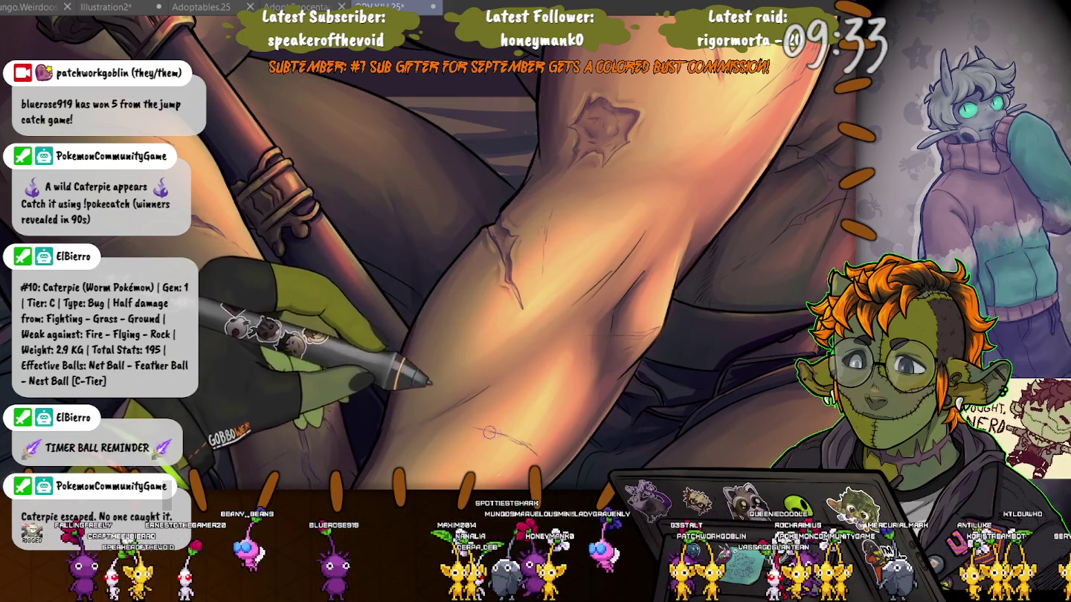
drag(492, 396, 415, 136)
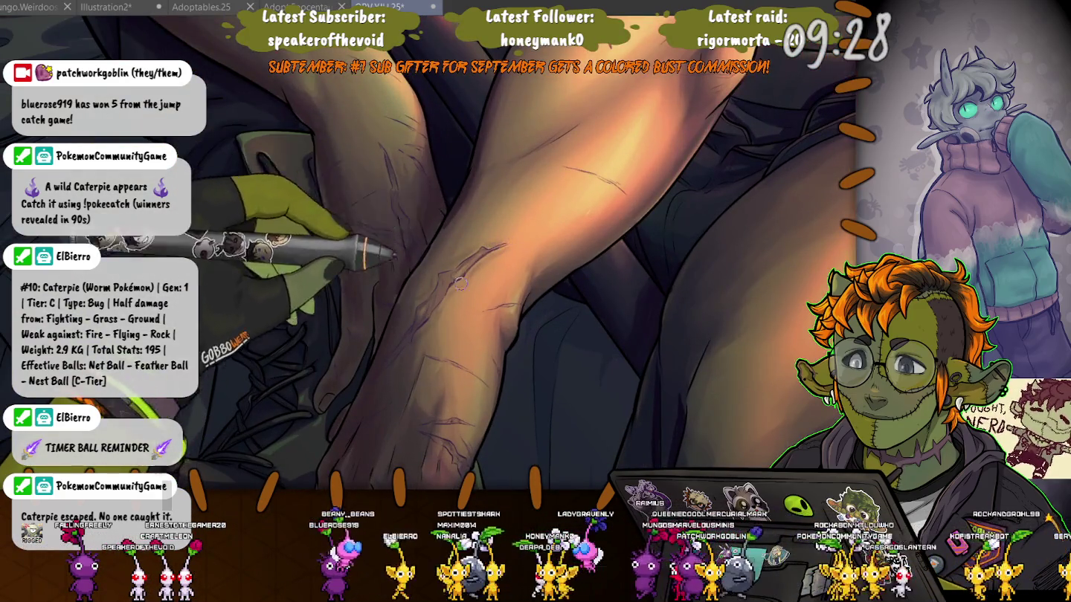
drag(517, 247, 377, 303)
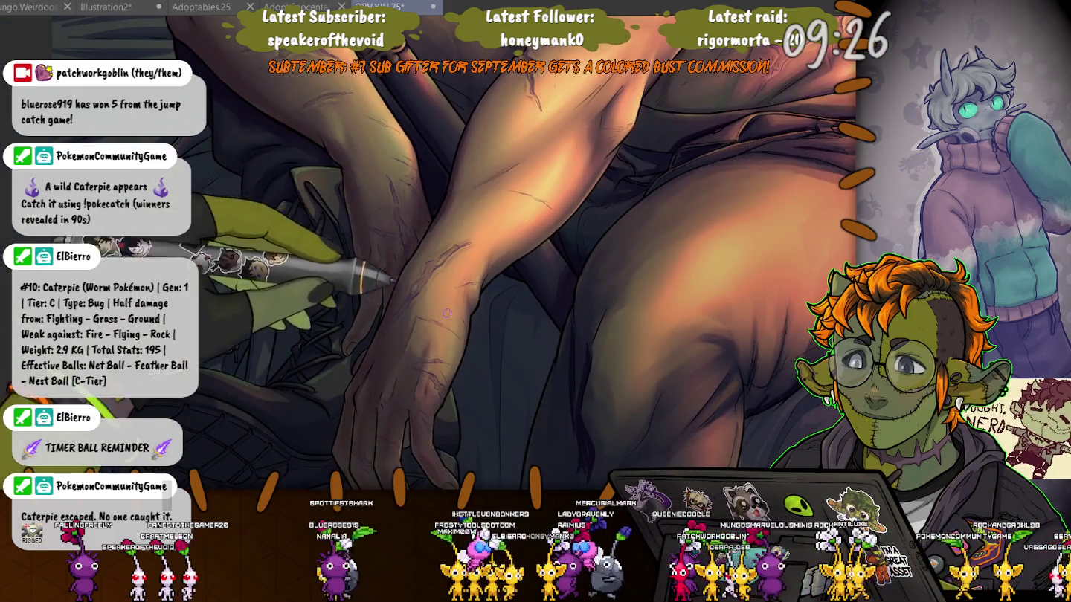
drag(460, 341, 296, 263)
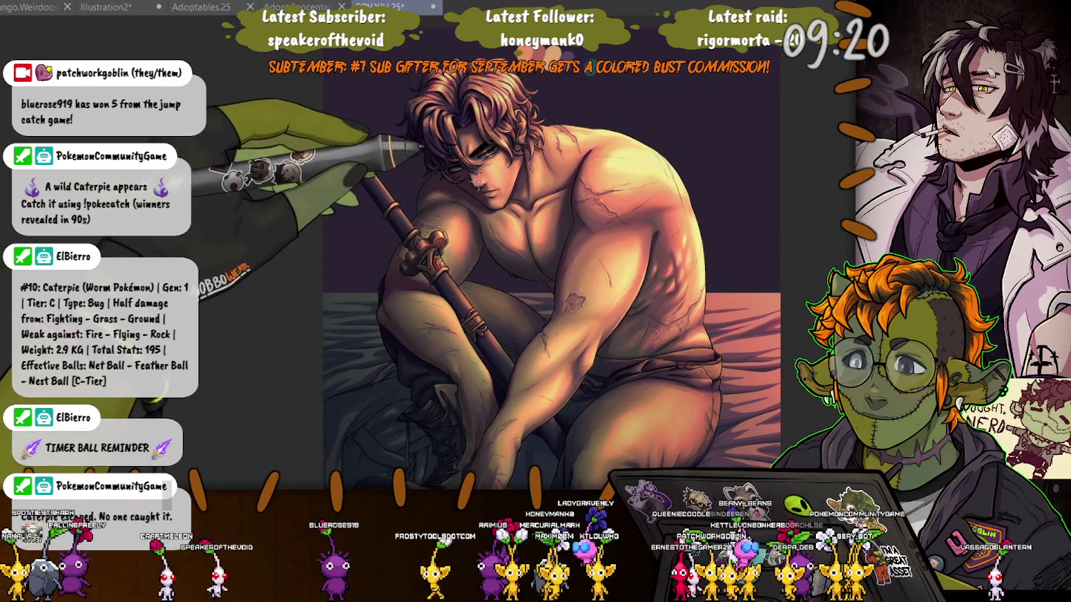
drag(428, 141, 446, 170)
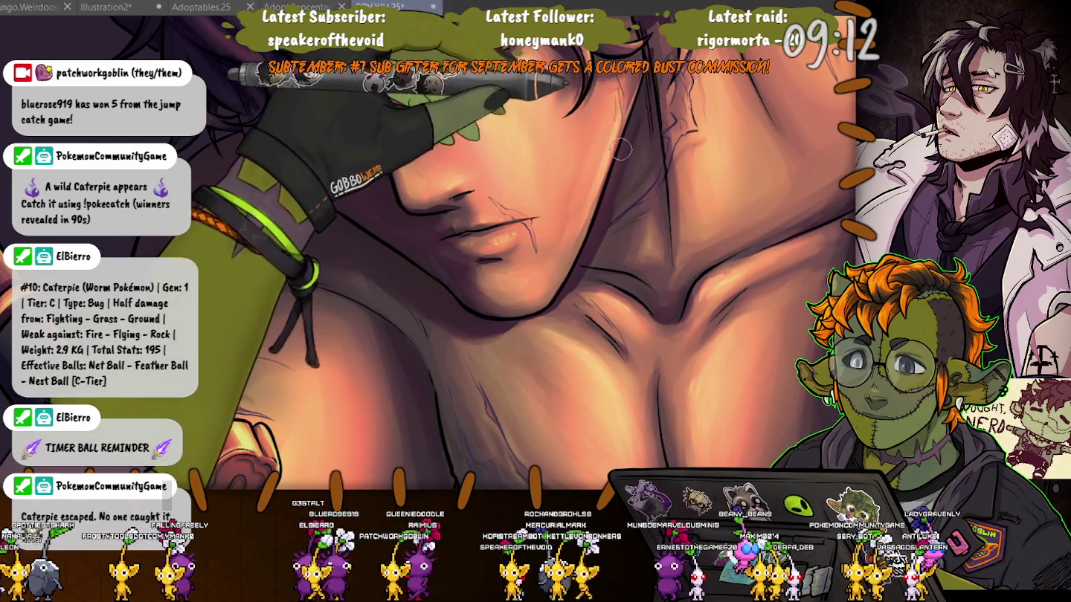
drag(550, 152, 435, 248)
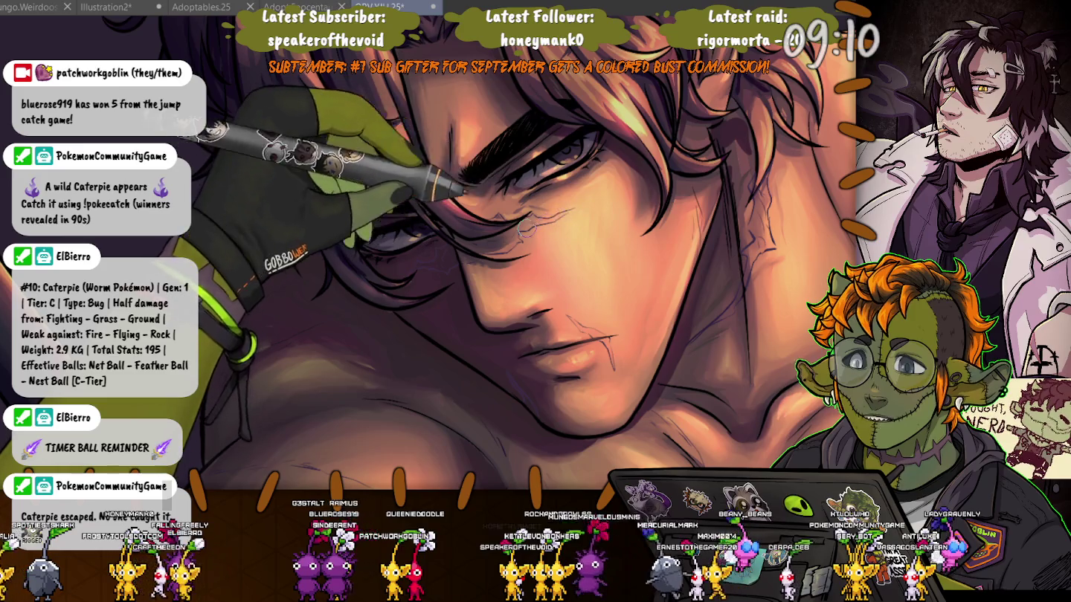
scroll(509, 242, down, 3)
scroll(508, 242, down, 3)
scroll(509, 242, down, 2)
scroll(521, 223, up, 3)
scroll(520, 223, up, 2)
drag(386, 111, 376, 126)
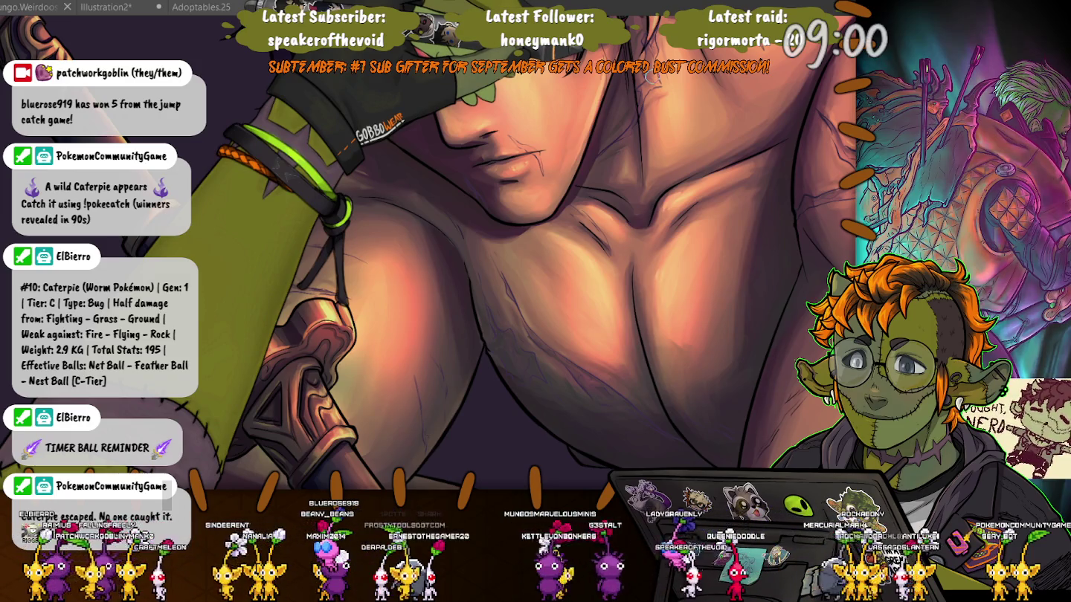
key(ctrl+Tab)
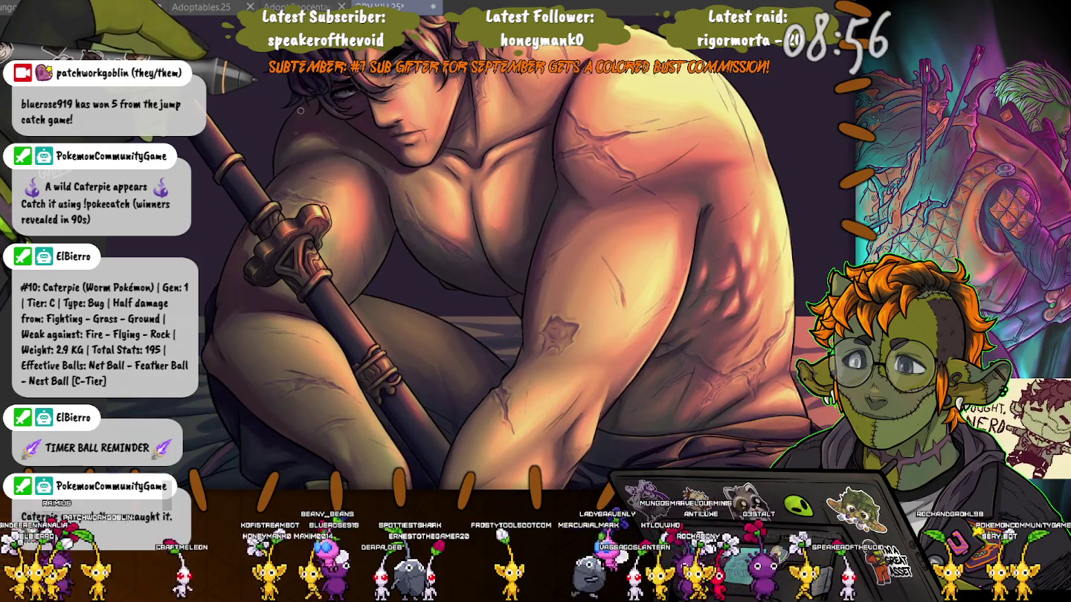
scroll(313, 119, up, 5)
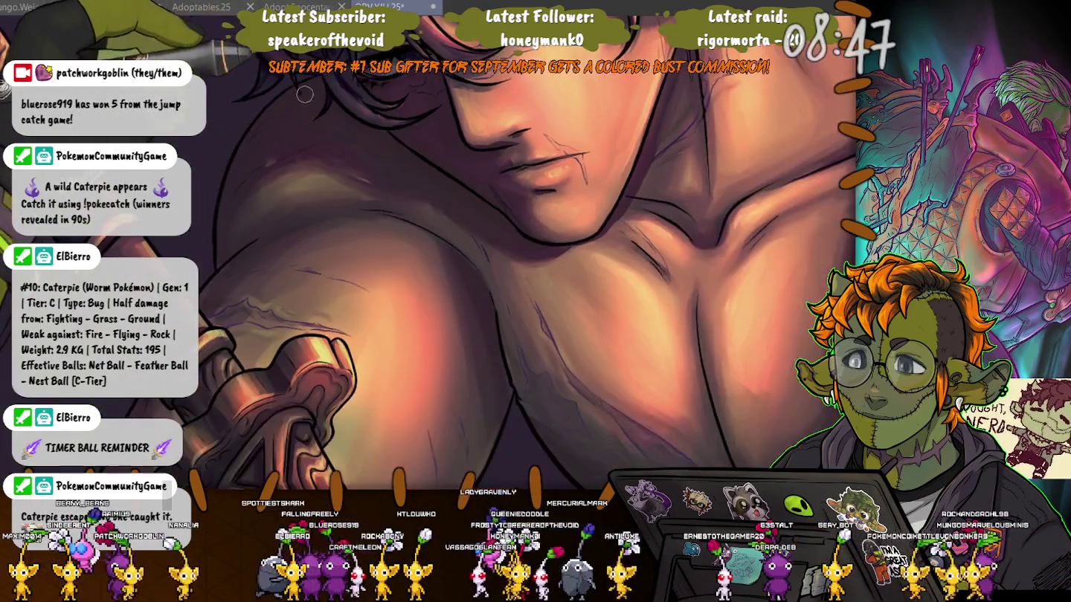
scroll(358, 77, down, 2)
scroll(224, 84, down, 3)
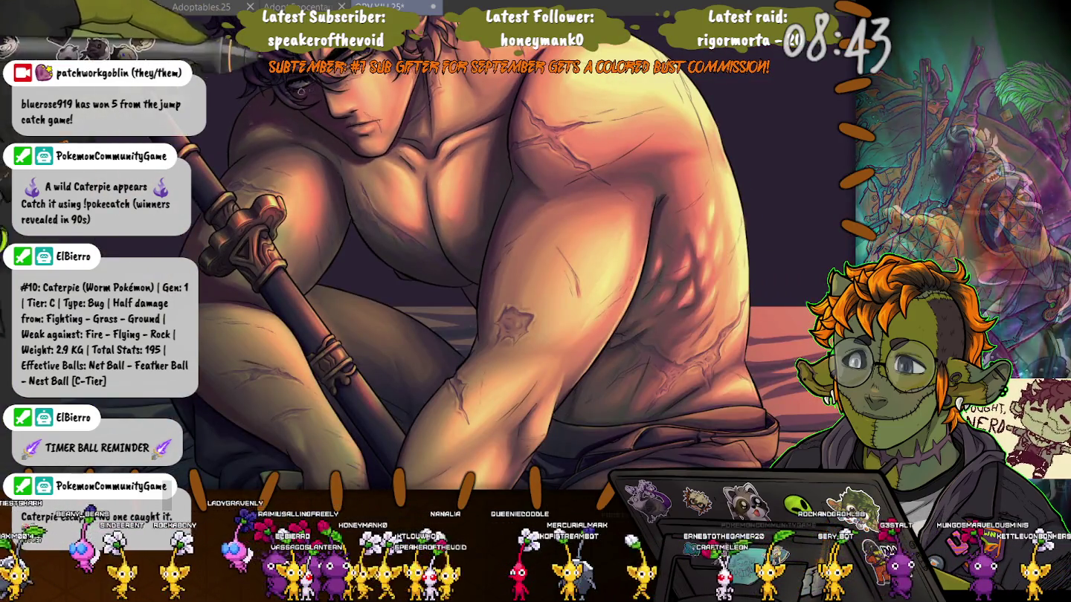
scroll(250, 107, up, 3)
scroll(376, 307, down, 3)
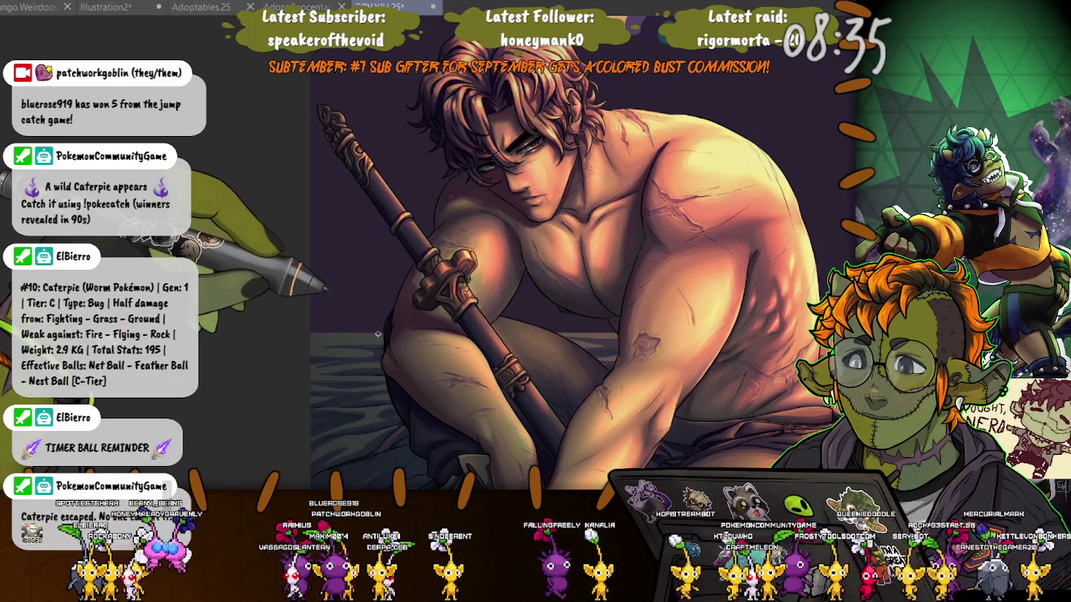
- Zoom in and out to review the whole figure and the stomach and hip scars
scroll(380, 327, up, 3)
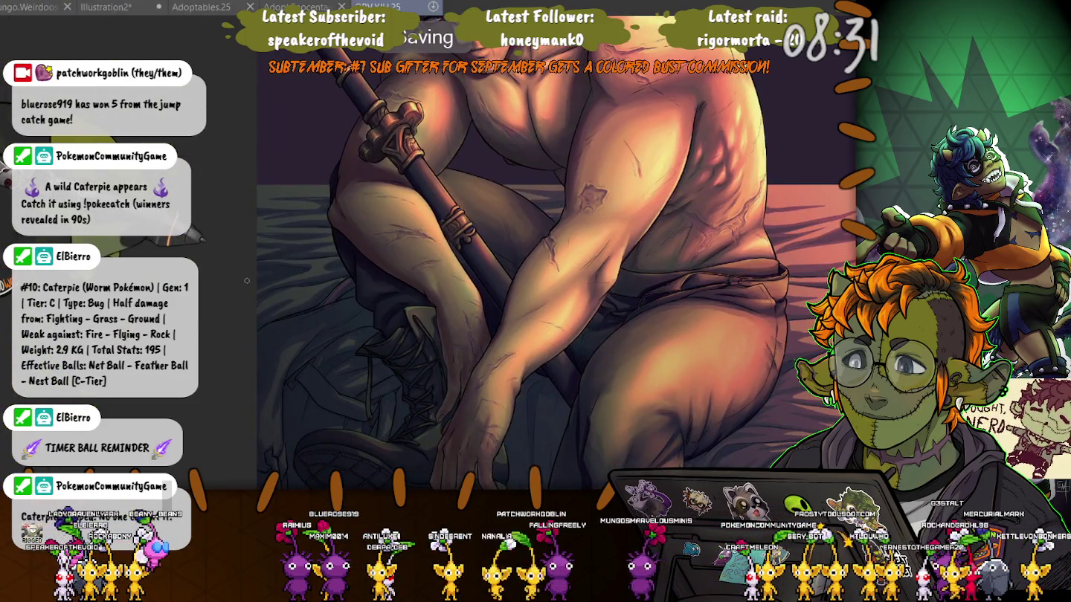
scroll(247, 280, down, 1)
scroll(249, 284, down, 1)
scroll(253, 291, down, 1)
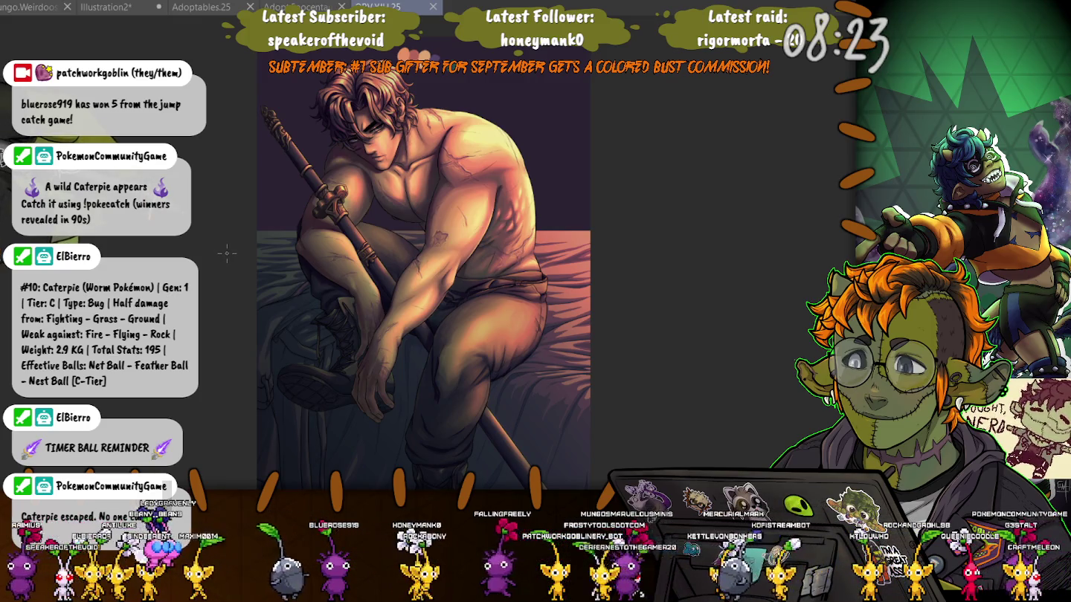
scroll(227, 254, up, 1)
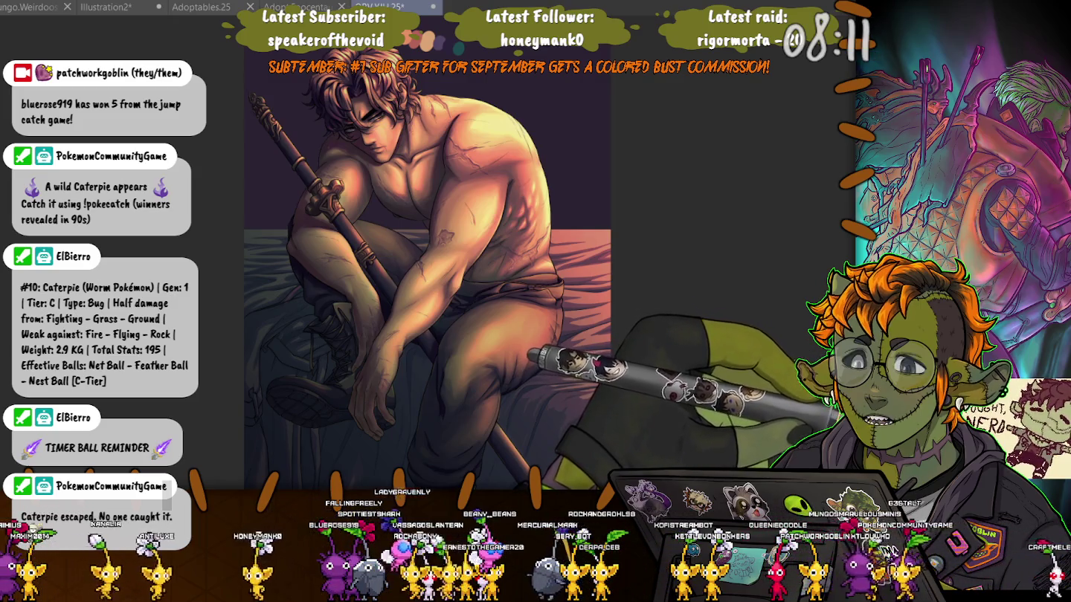
scroll(579, 275, up, 2)
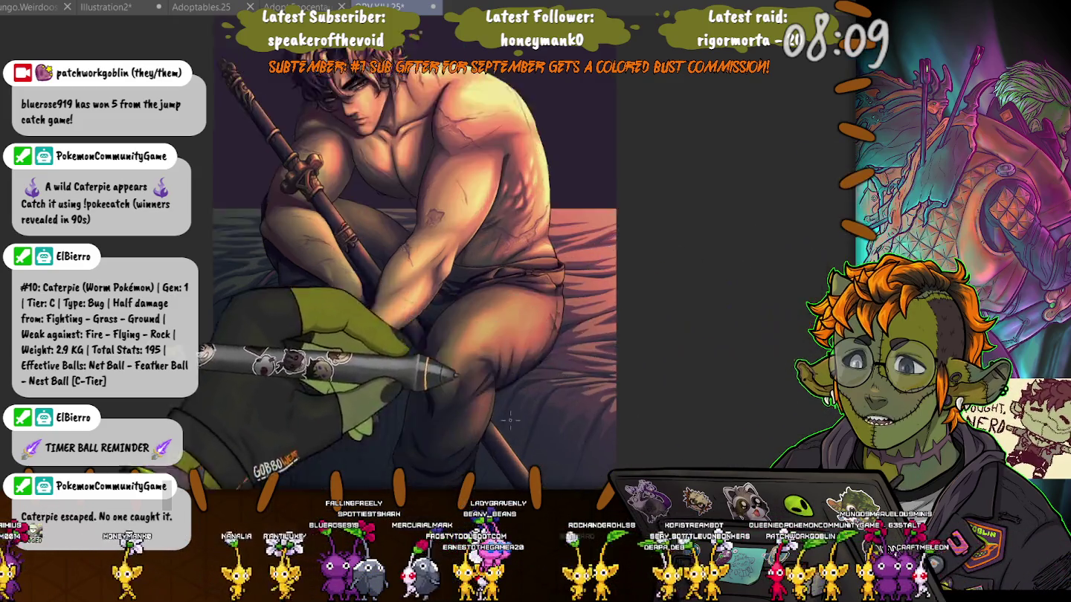
scroll(579, 275, up, 2)
scroll(580, 276, up, 1)
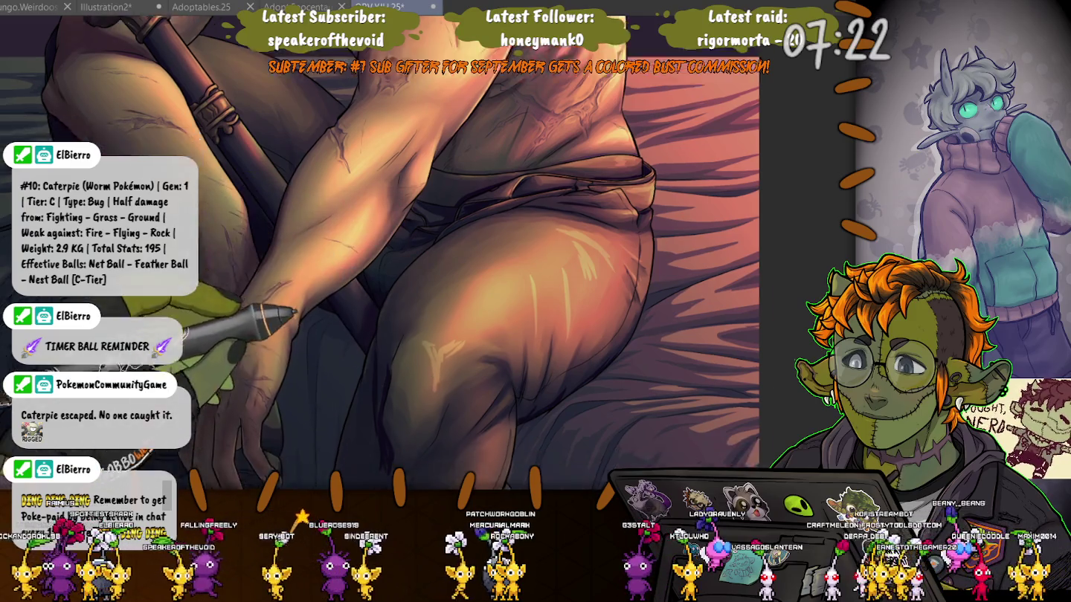
- Paint warm highlights on the thigh and knee folds, panning across the leg, arm and hand
drag(418, 370, 526, 283)
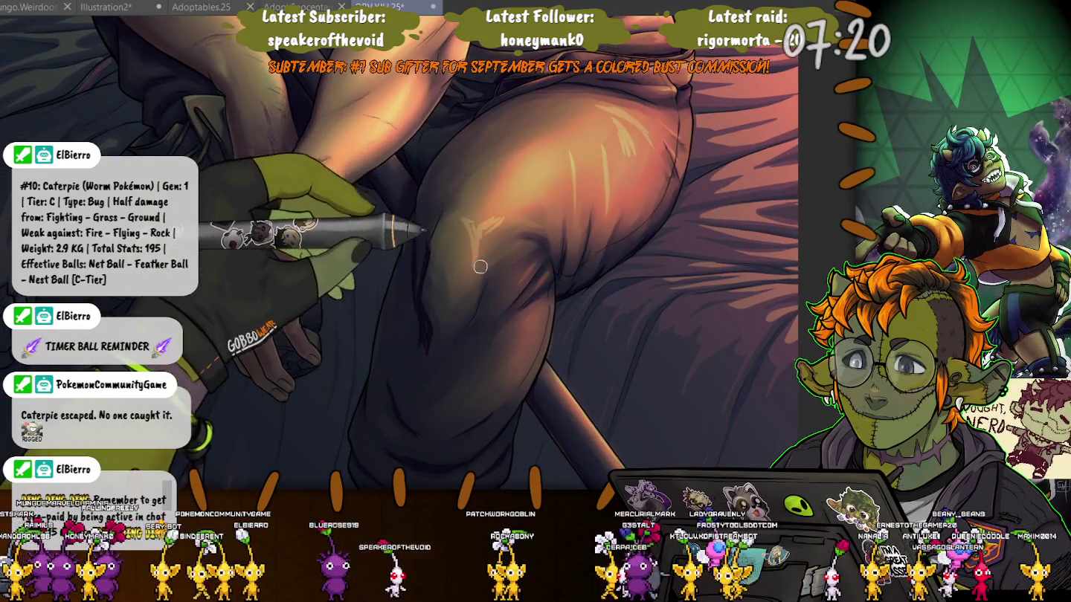
drag(476, 214, 377, 214)
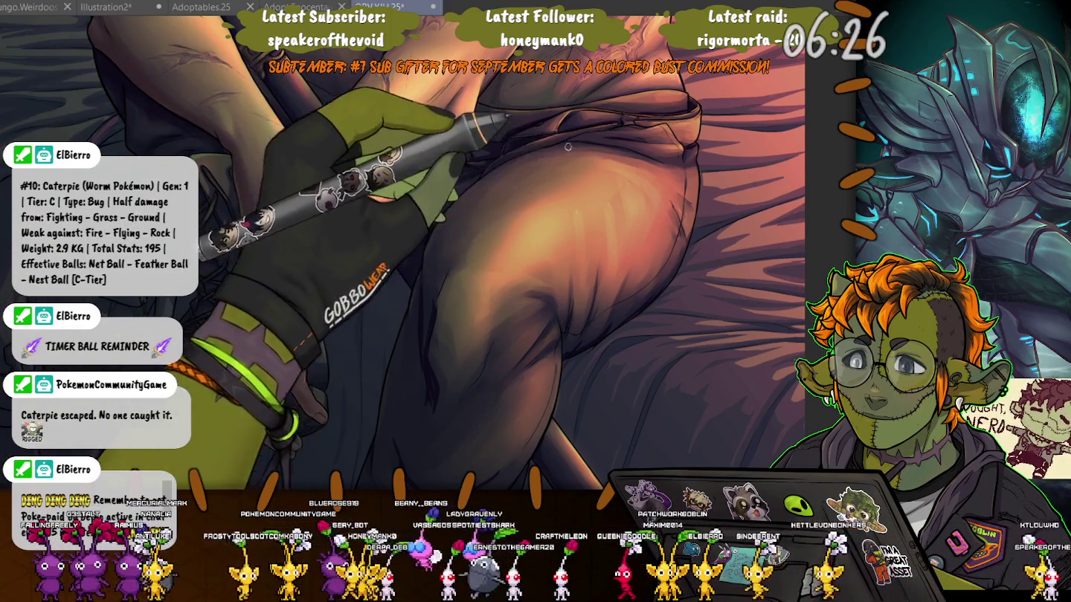
drag(317, 157, 392, 46)
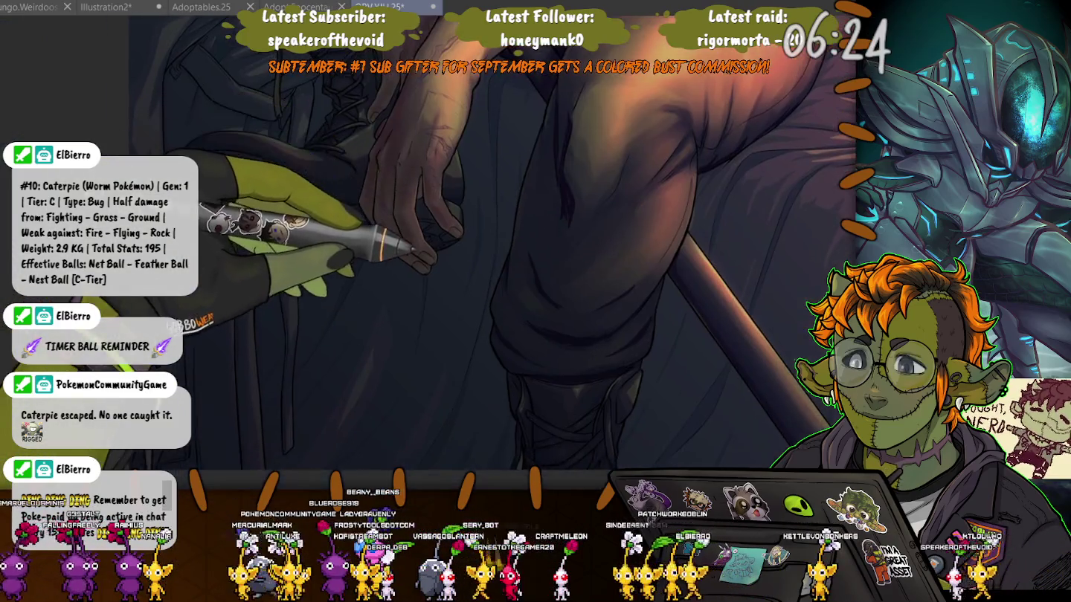
scroll(475, 261, down, 2)
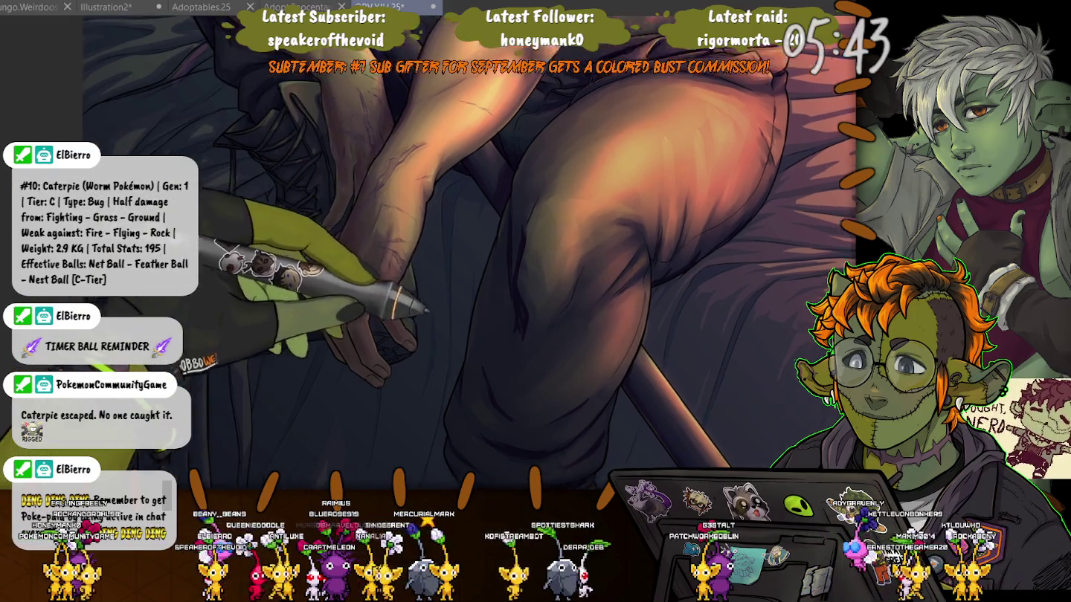
drag(467, 338, 493, 303)
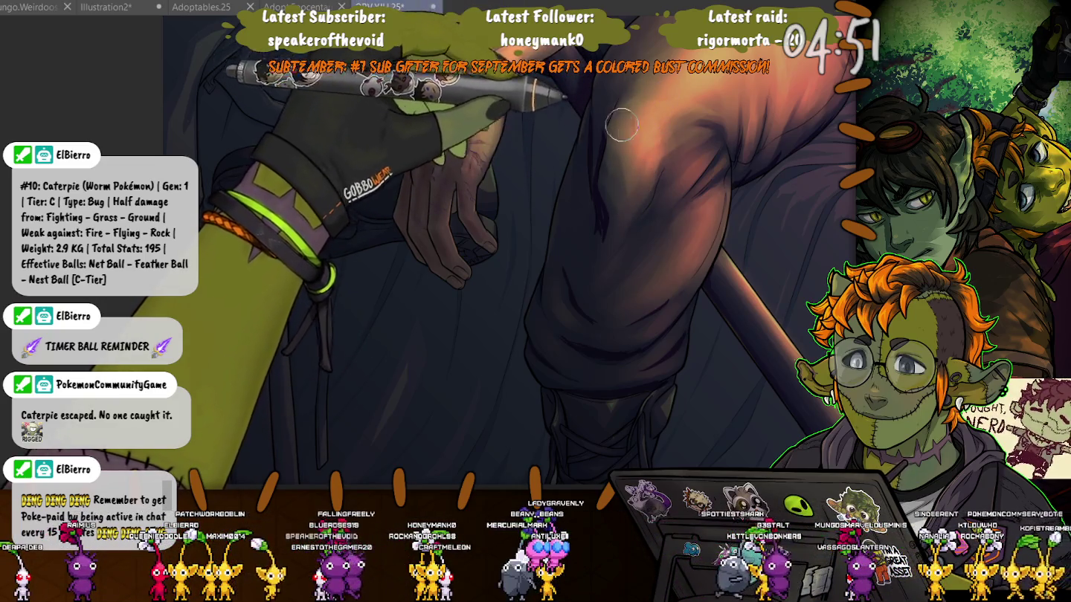
- Zoom in on the raised knee and blend highlights across the trouser folds
drag(621, 125, 357, 157)
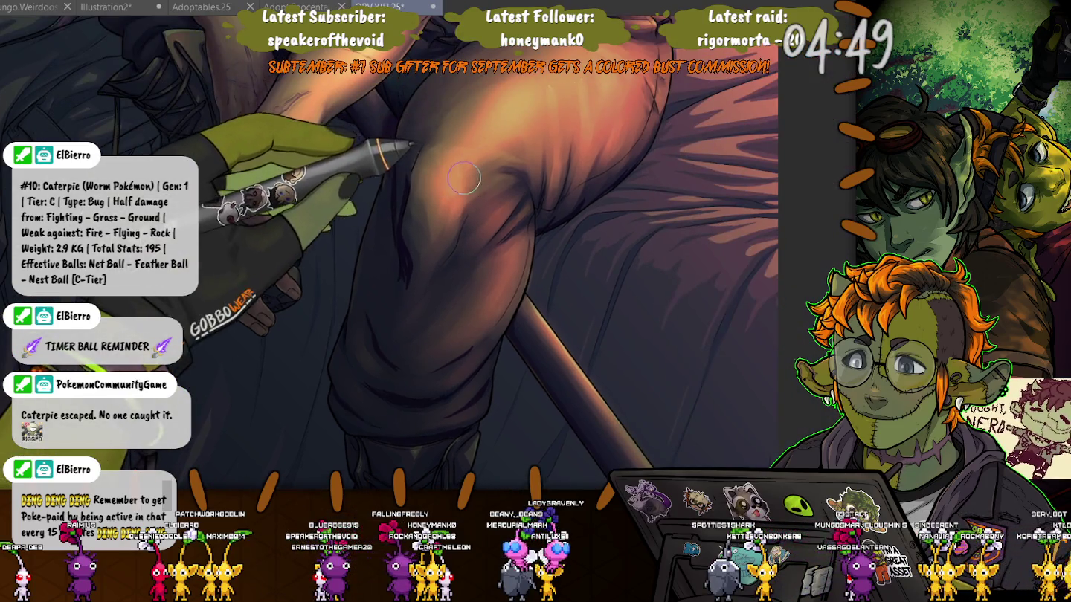
scroll(409, 253, up, 2)
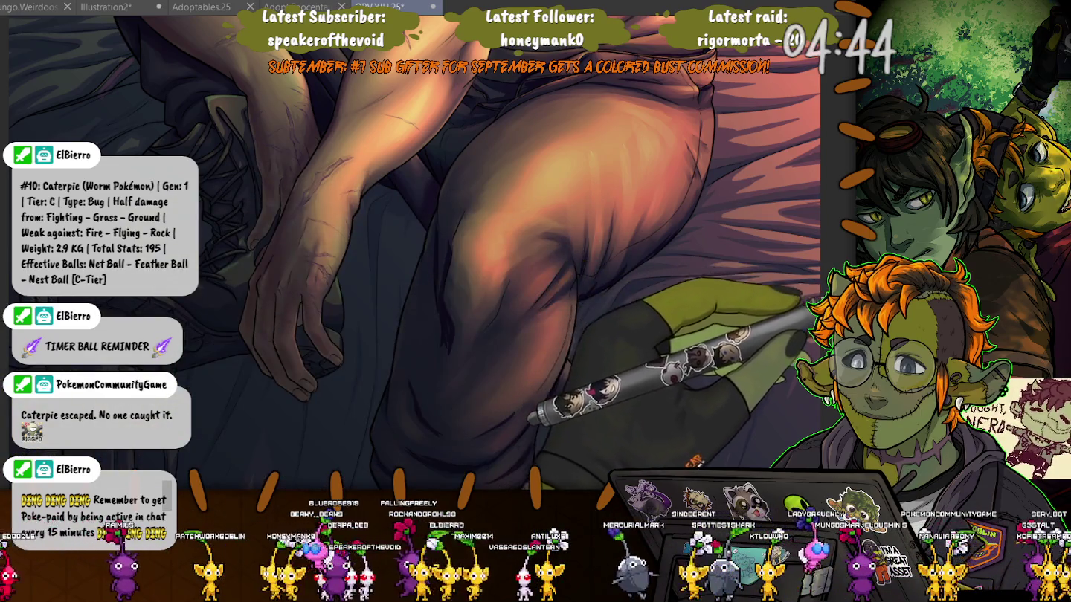
scroll(421, 140, up, 5)
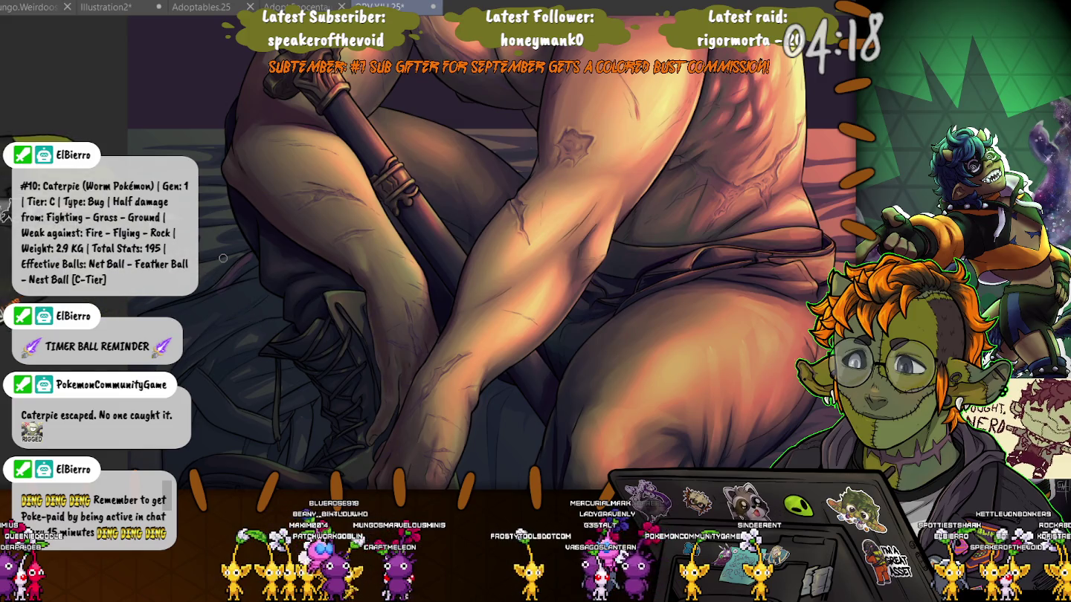
scroll(470, 253, up, 1)
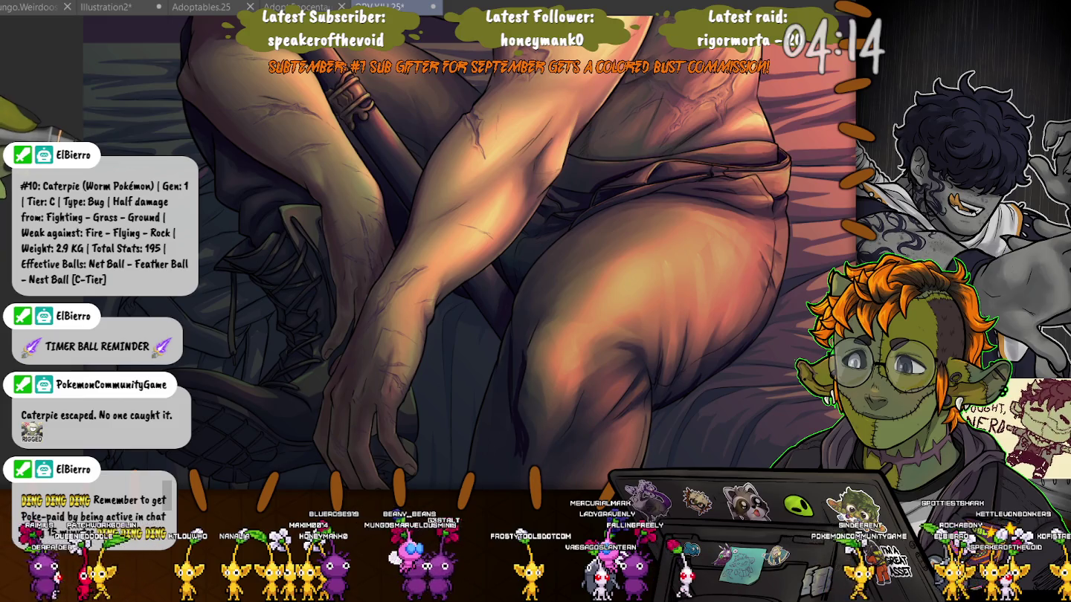
scroll(470, 253, up, 2)
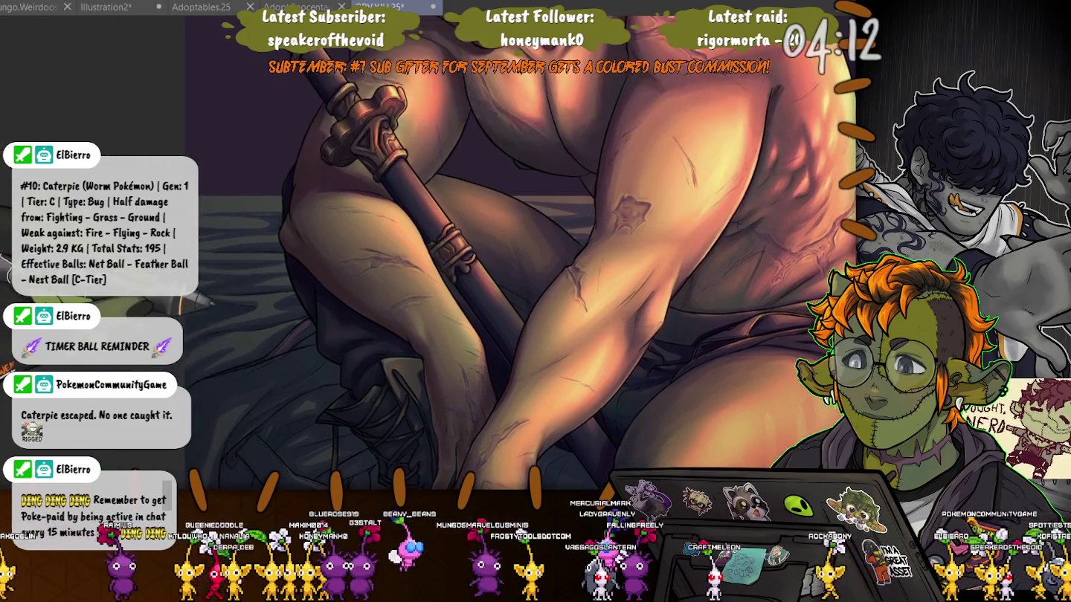
scroll(470, 253, up, 2)
scroll(470, 252, up, 1)
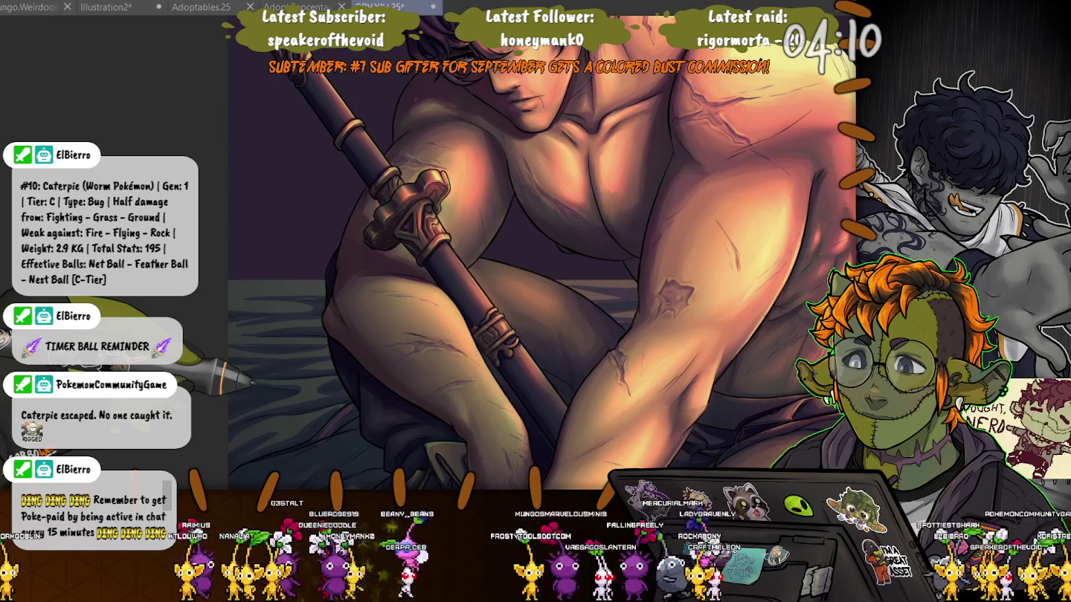
scroll(470, 252, up, 1)
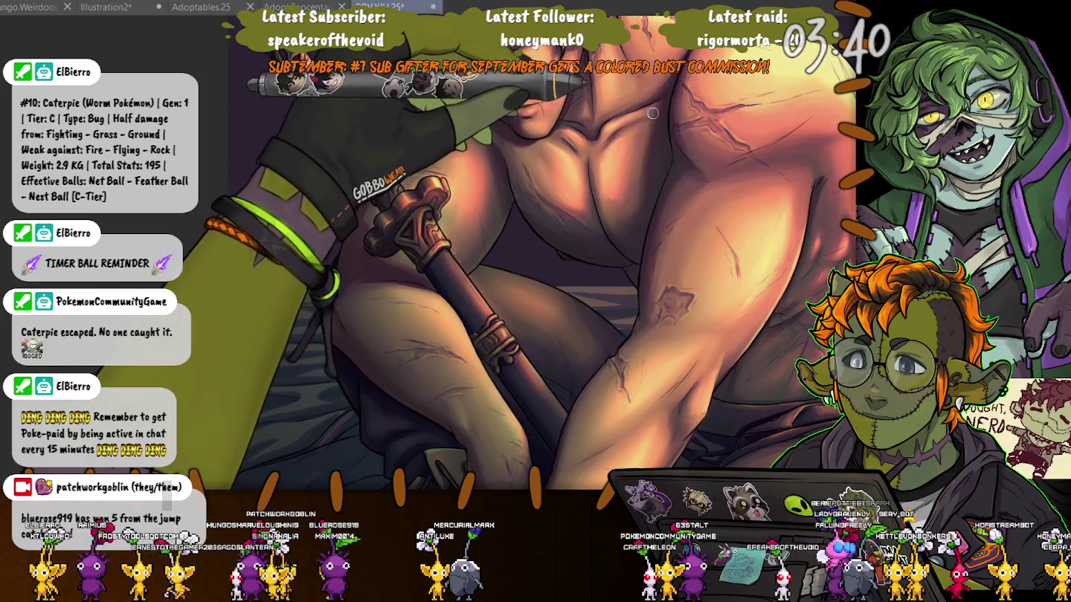
key(ctrl+Tab)
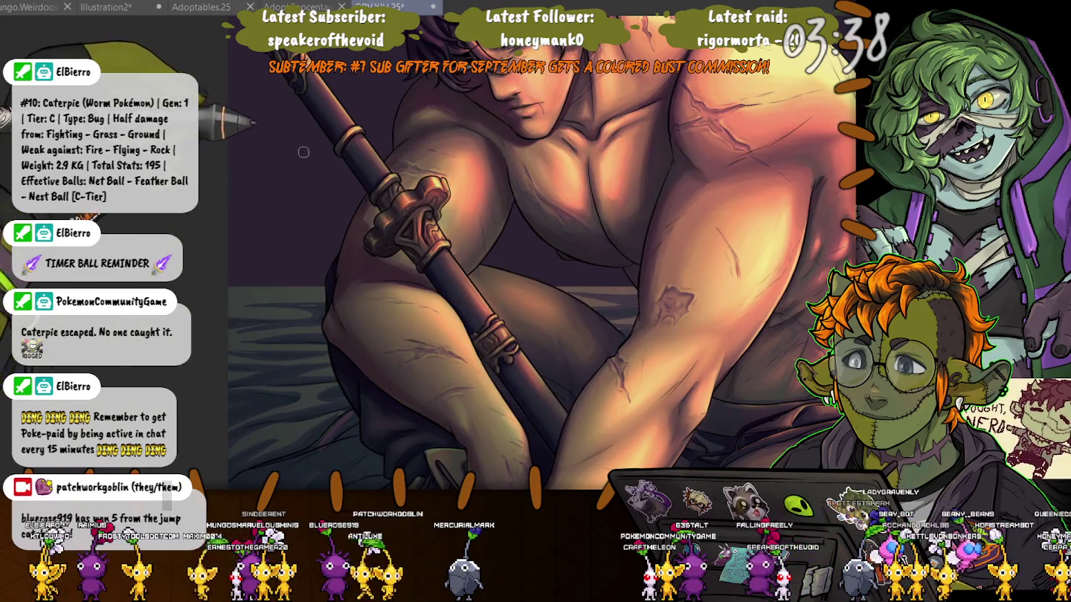
key(ctrl+minus)
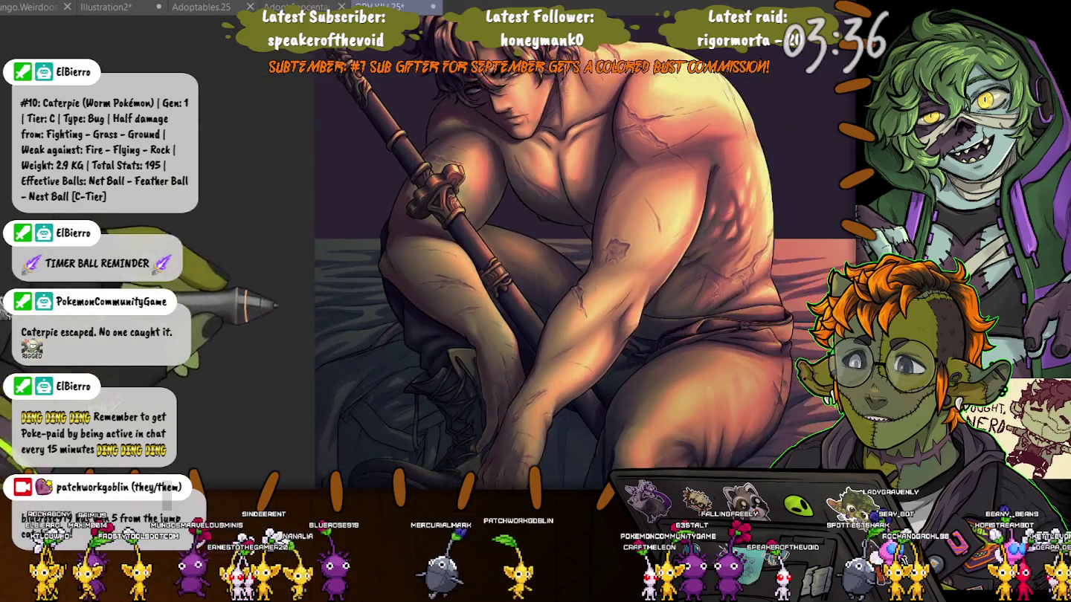
key(ctrl+plus)
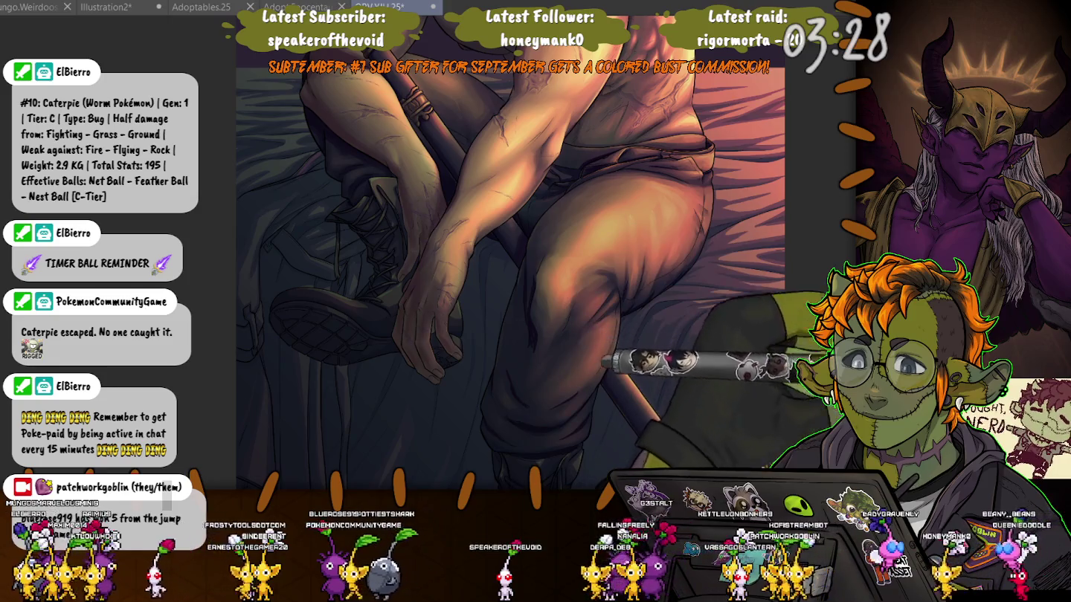
- Brighten the knee and trouser-fold highlights, zoom out to check the figure, then zoom into the boot
scroll(708, 190, up, 2)
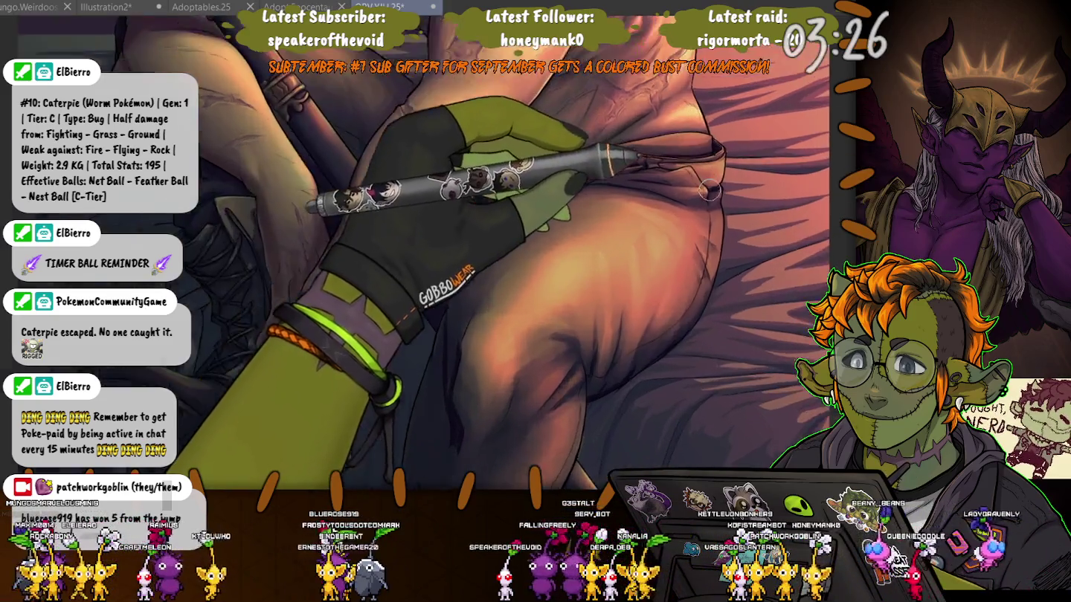
scroll(709, 190, up, 1)
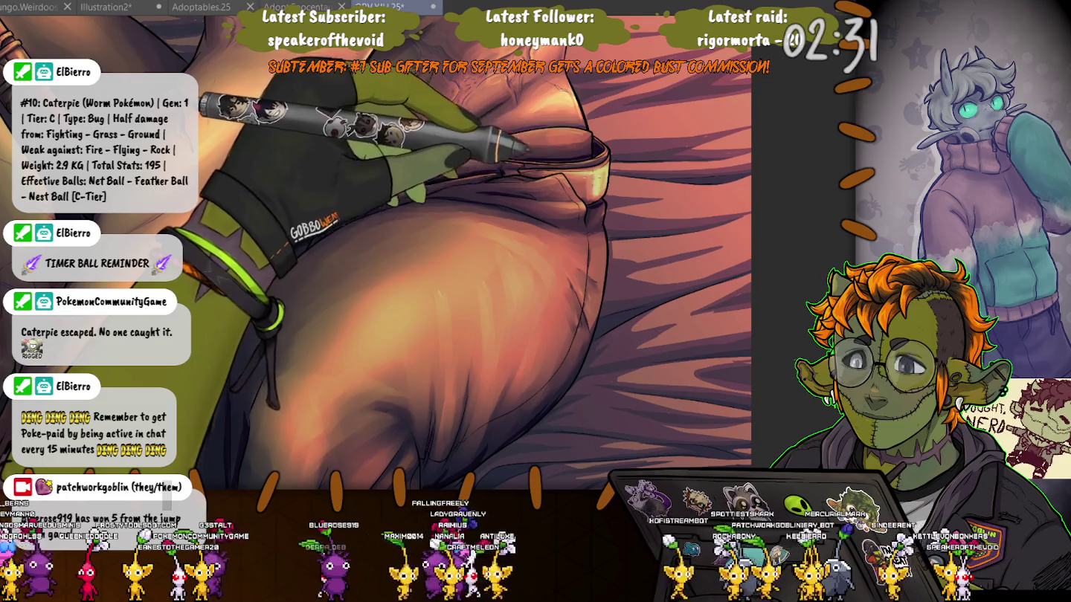
scroll(385, 218, down, 3)
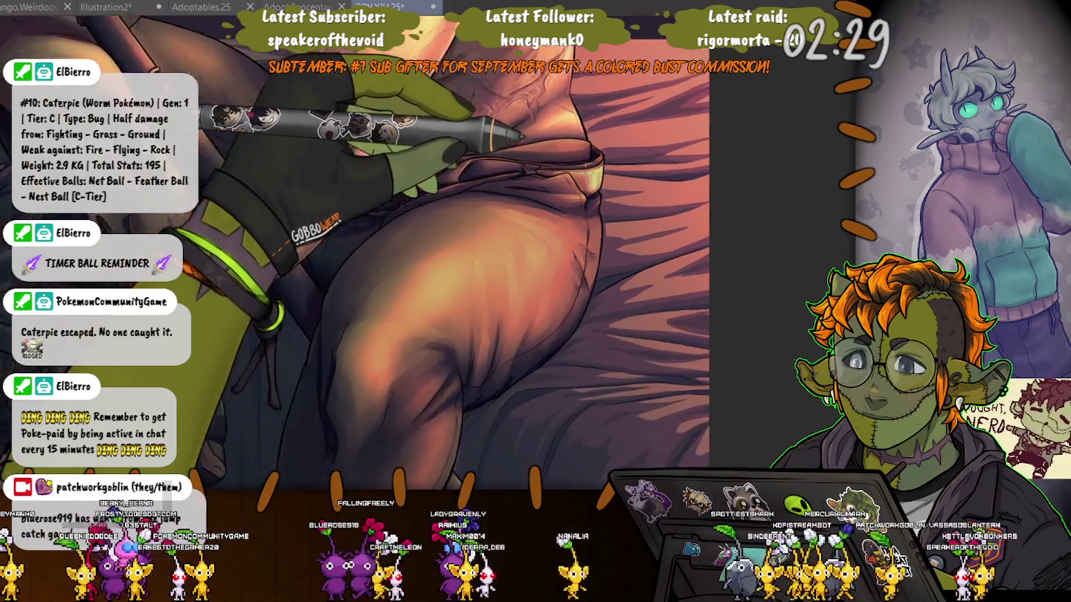
scroll(385, 218, down, 3)
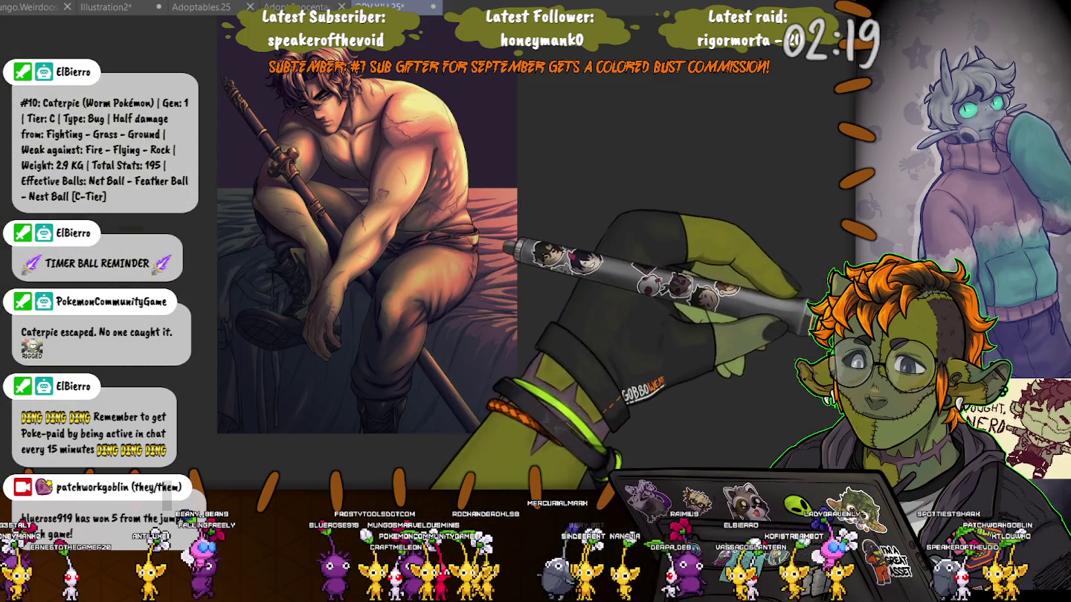
scroll(457, 275, up, 2)
scroll(458, 276, up, 2)
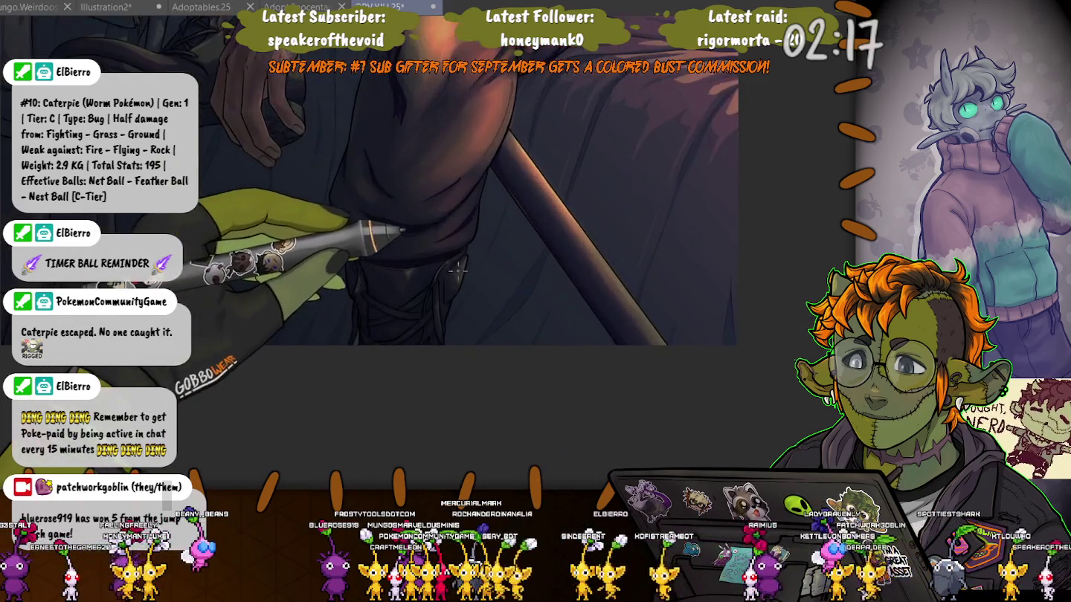
scroll(457, 275, up, 2)
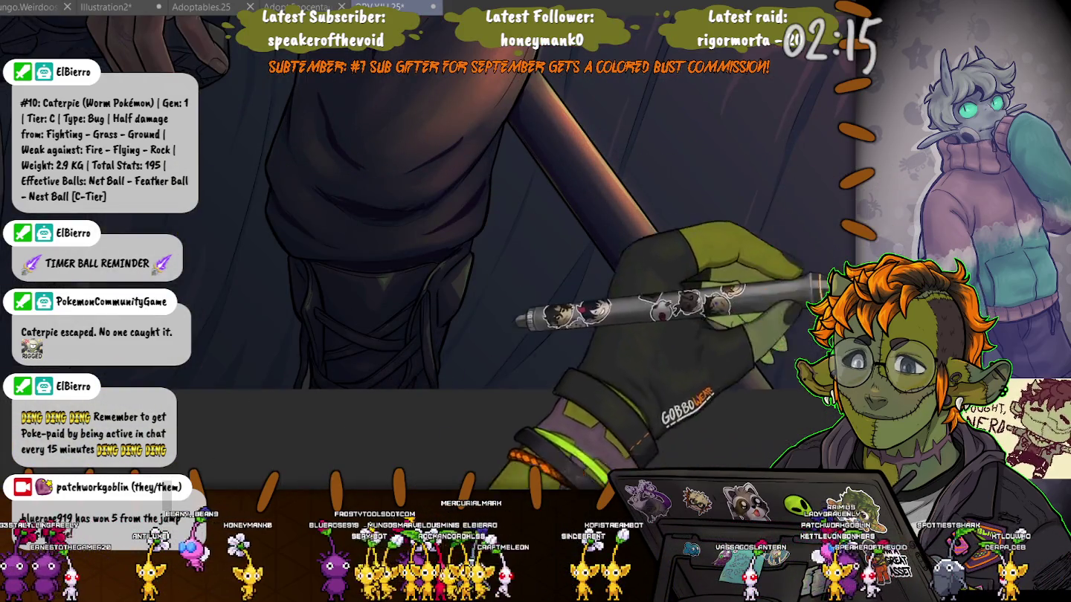